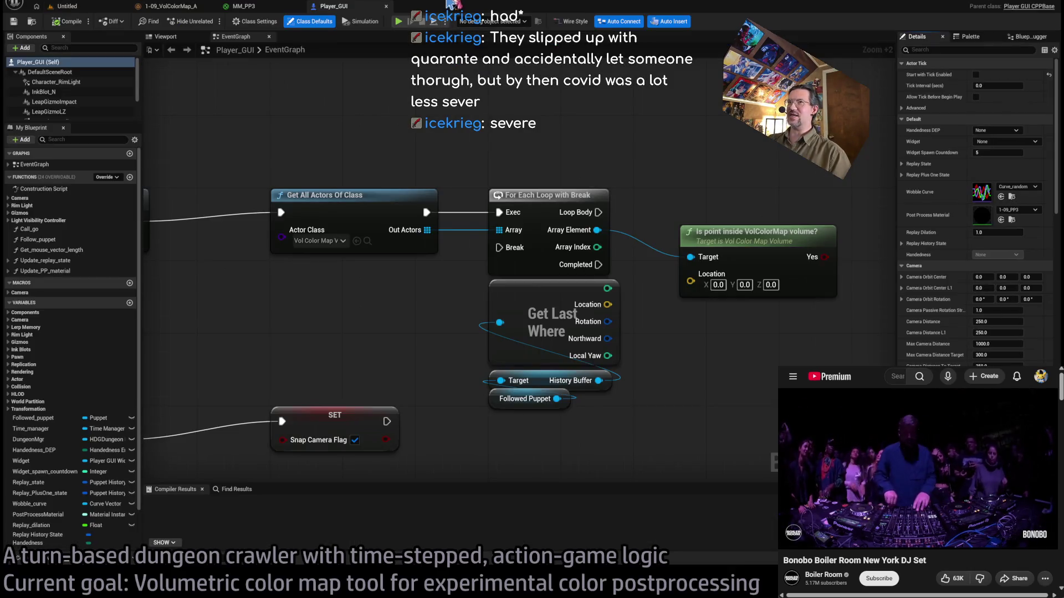
Switch to the Player_GUI Blueprint tab to show its EventGraph instead of the level view.
left_click(452, 7)
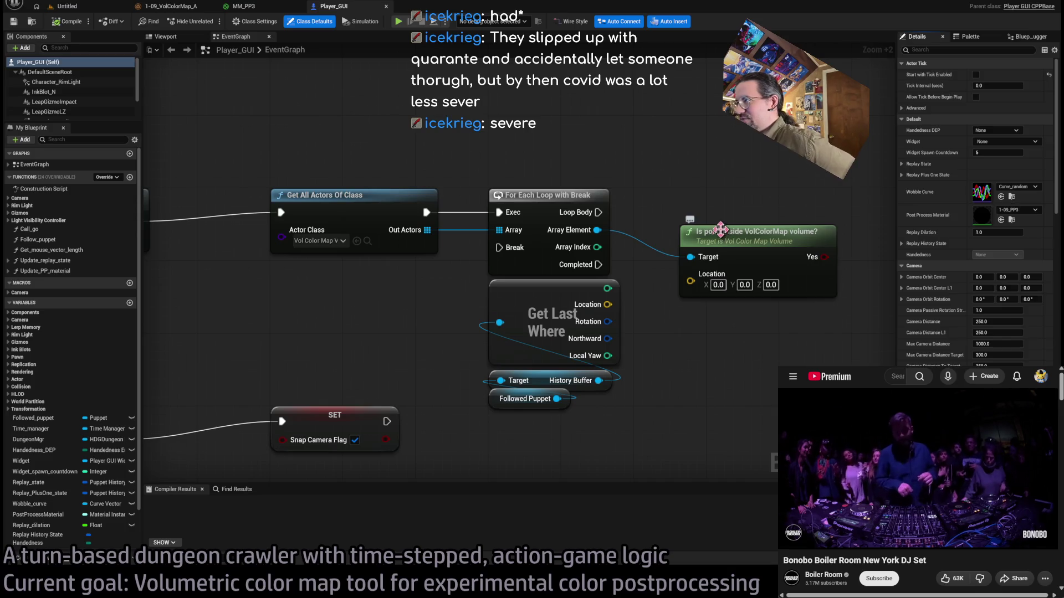
Drag the 'Is point inside VolColorMap volume?' node down-right beside the For Each Loop with Break.
left_click_drag(720, 228, 746, 265)
scroll(631, 256, "down", 2)
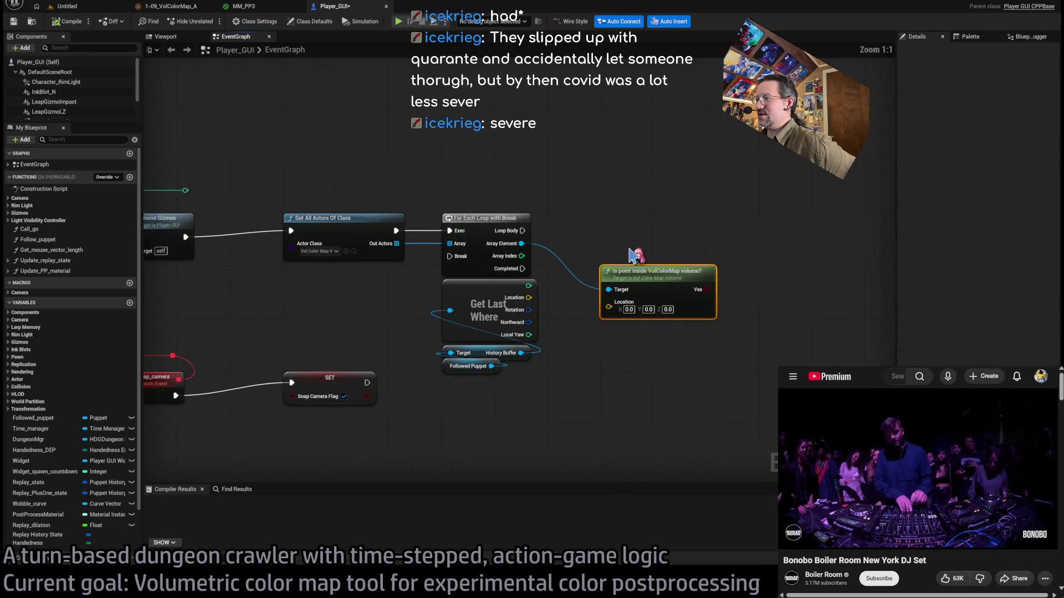
left_click_drag(630, 254, 580, 264)
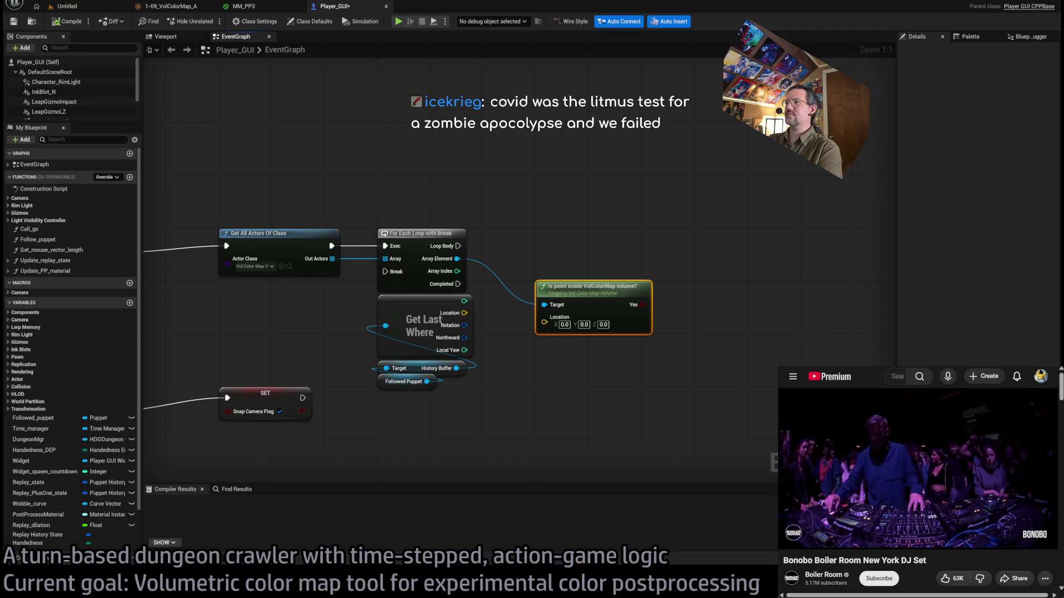
left_click(636, 200)
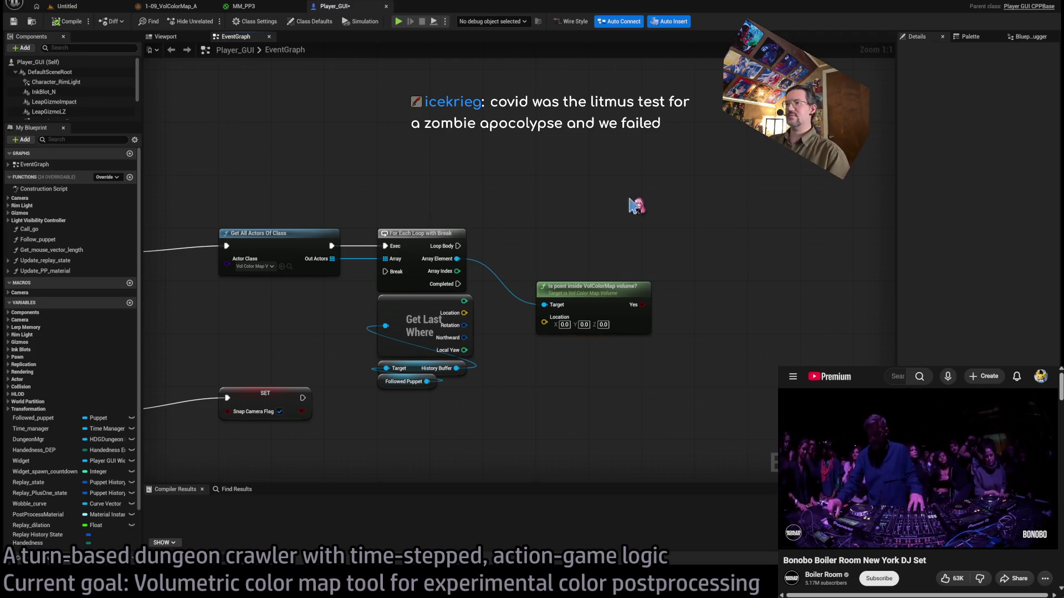
Wire Get Last Where's Location into the volume check's Location input and add a Branch from Yes.
left_click_drag(636, 199, 601, 187)
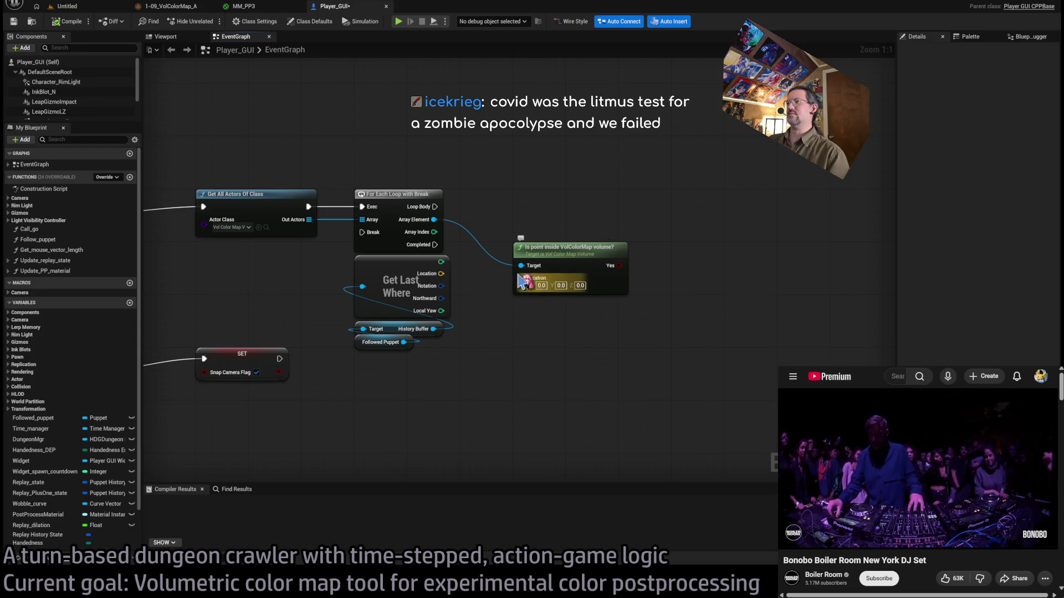
scroll(477, 291, "up", 3)
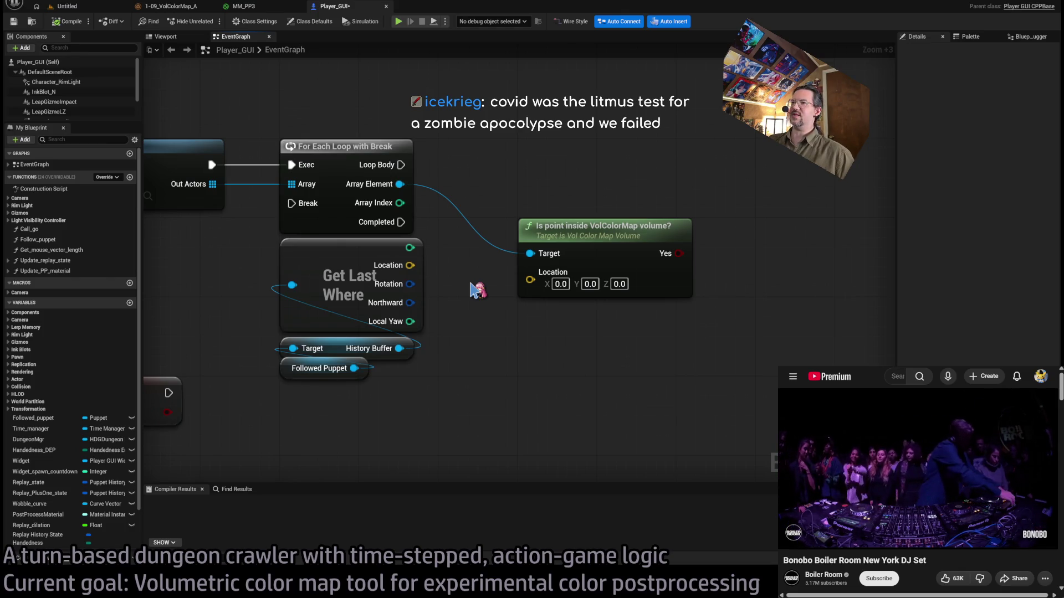
left_click_drag(410, 265, 531, 280)
mouse_move(570, 245)
left_mouse_down()
mouse_move(569, 286)
mouse_move(570, 267)
left_mouse_up()
left_click(536, 228)
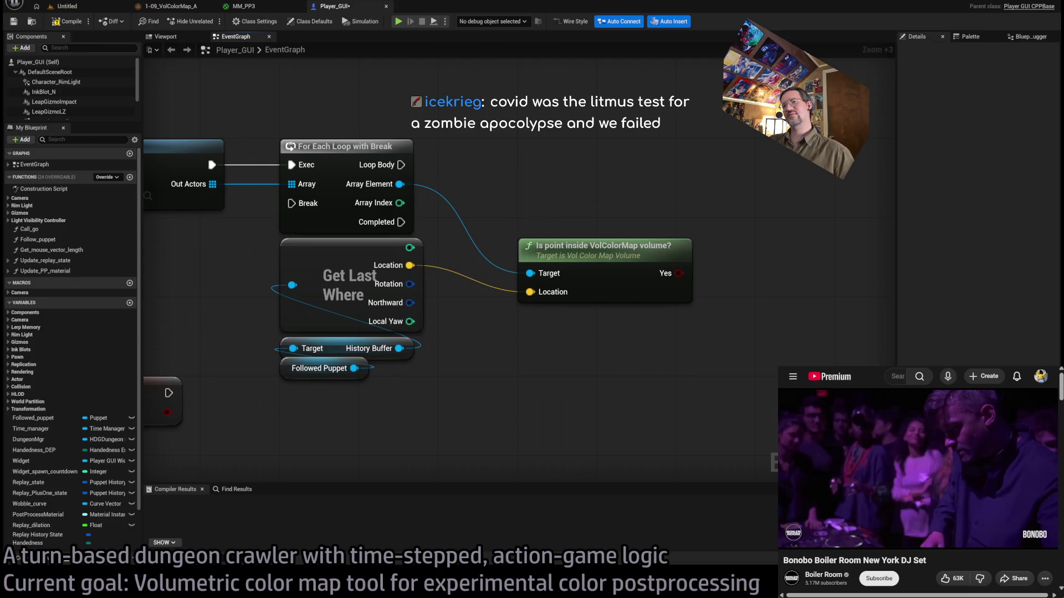
left_click_drag(550, 129, 558, 157)
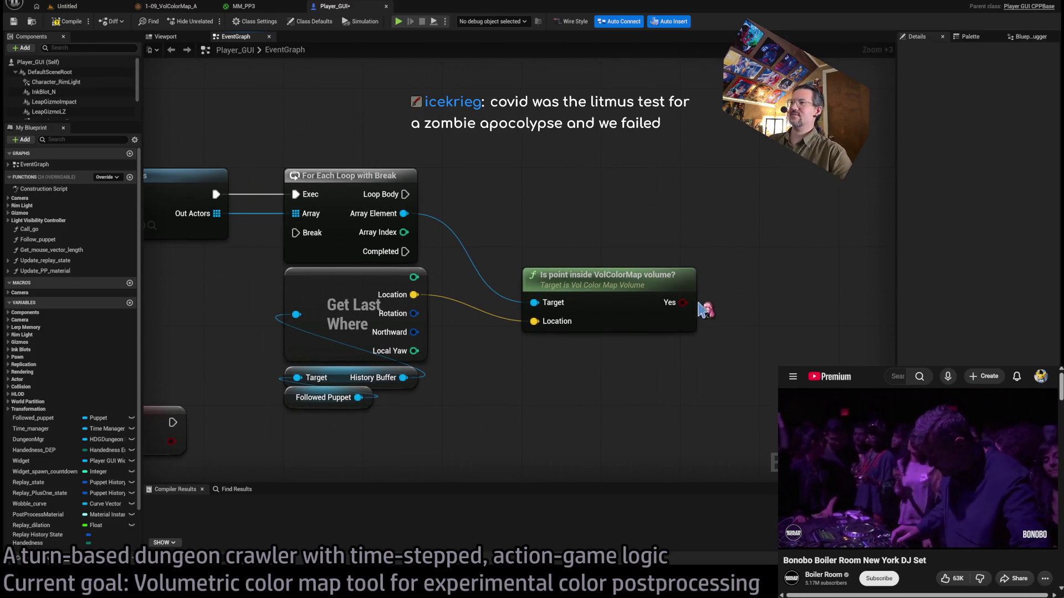
left_click(612, 230)
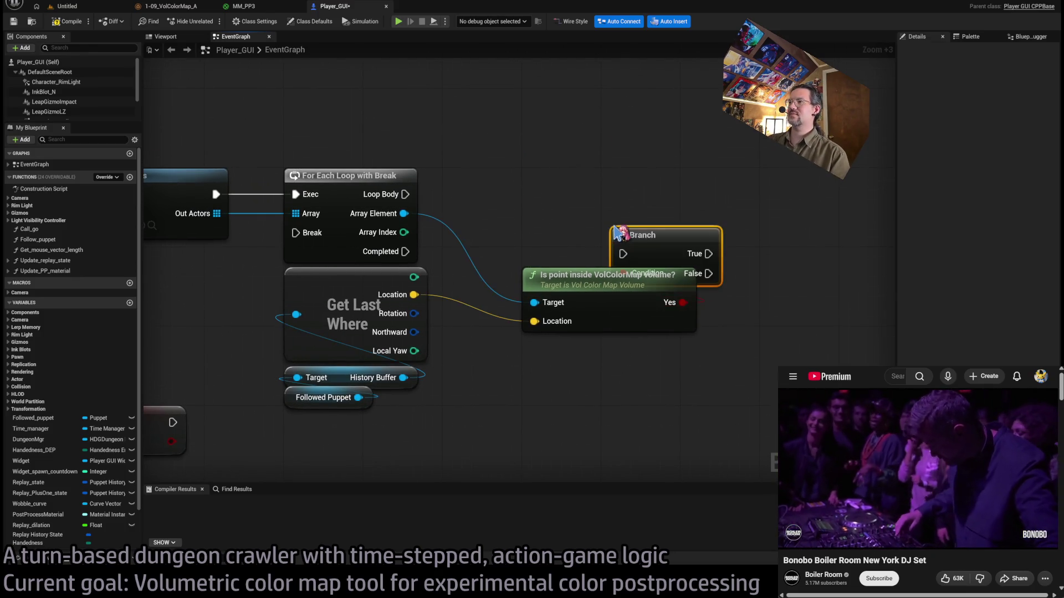
Connect the Loop Body to the Branch and move the volume check node up beneath it.
mouse_move(640, 241)
left_mouse_down()
mouse_move(568, 196)
mouse_move(481, 197)
mouse_move(568, 196)
left_mouse_up()
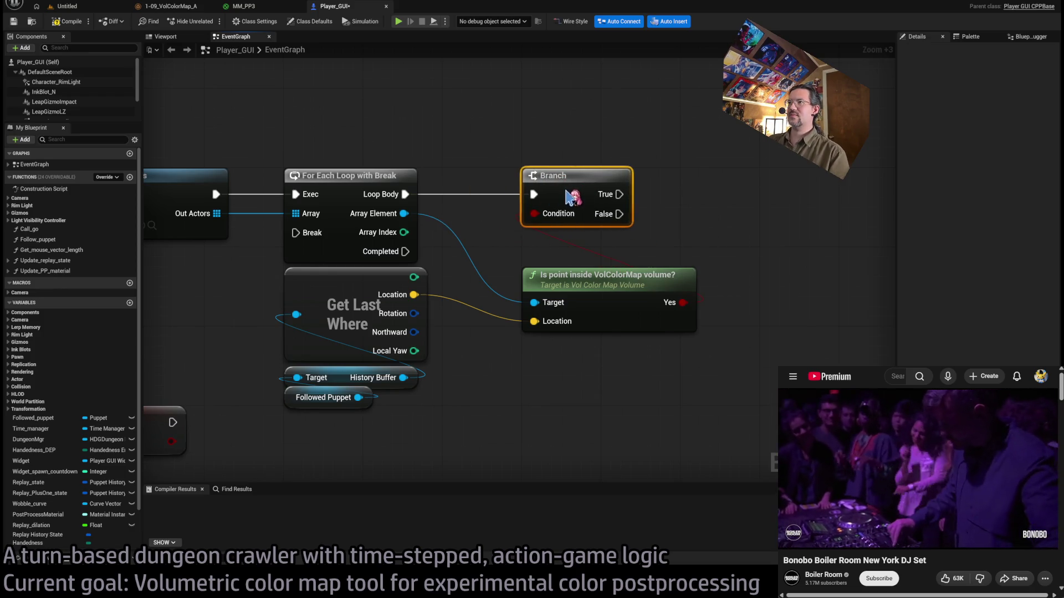
left_click_drag(566, 295, 566, 265)
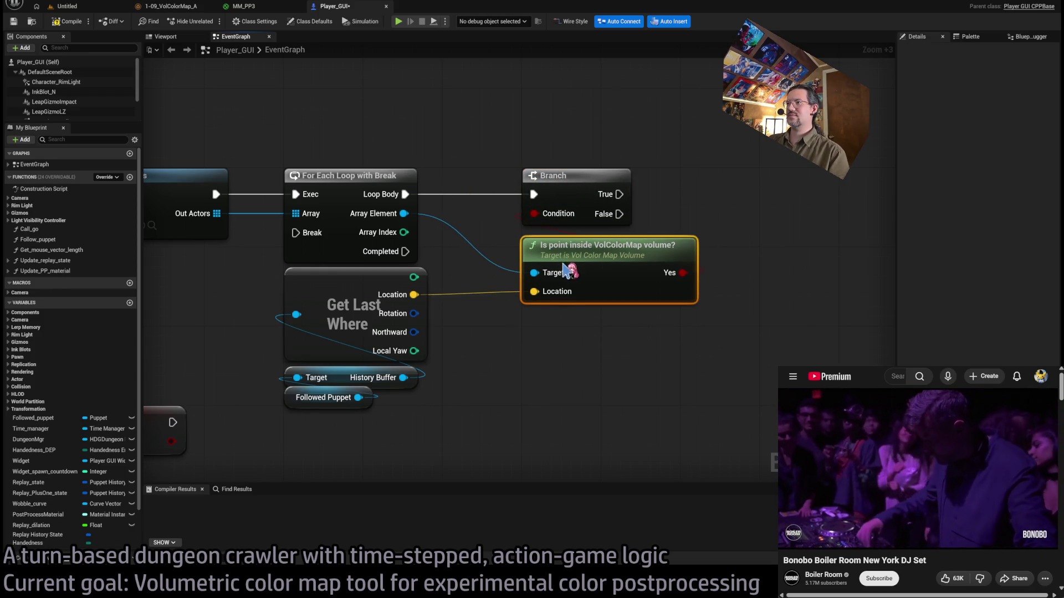
left_click(579, 335)
Box-select the For Each Loop, Branch and location nodes together, then clear the selection.
scroll(582, 335, "down", 1)
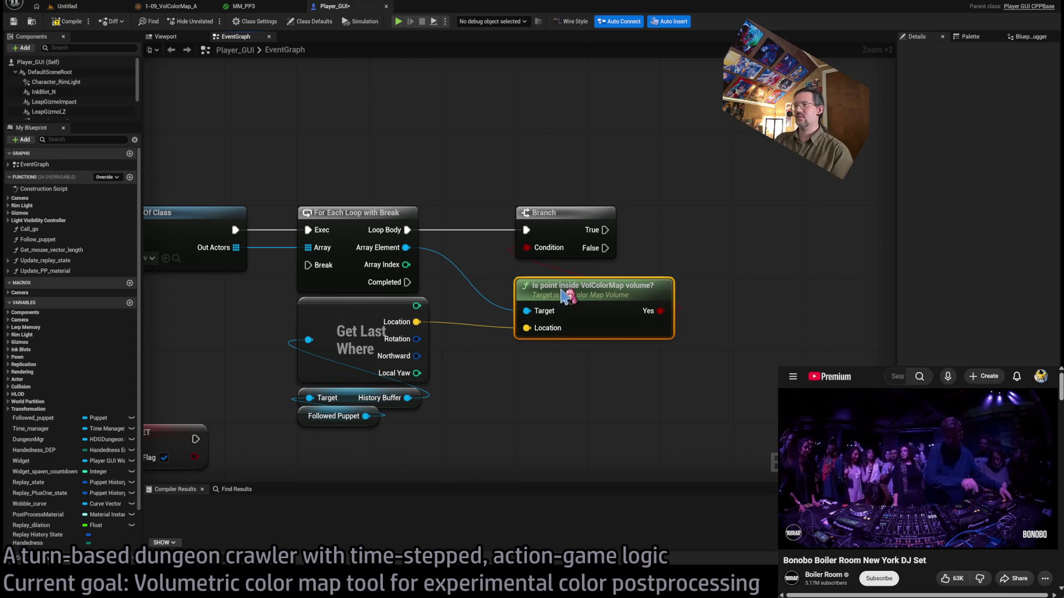
left_click_drag(634, 392, 587, 380)
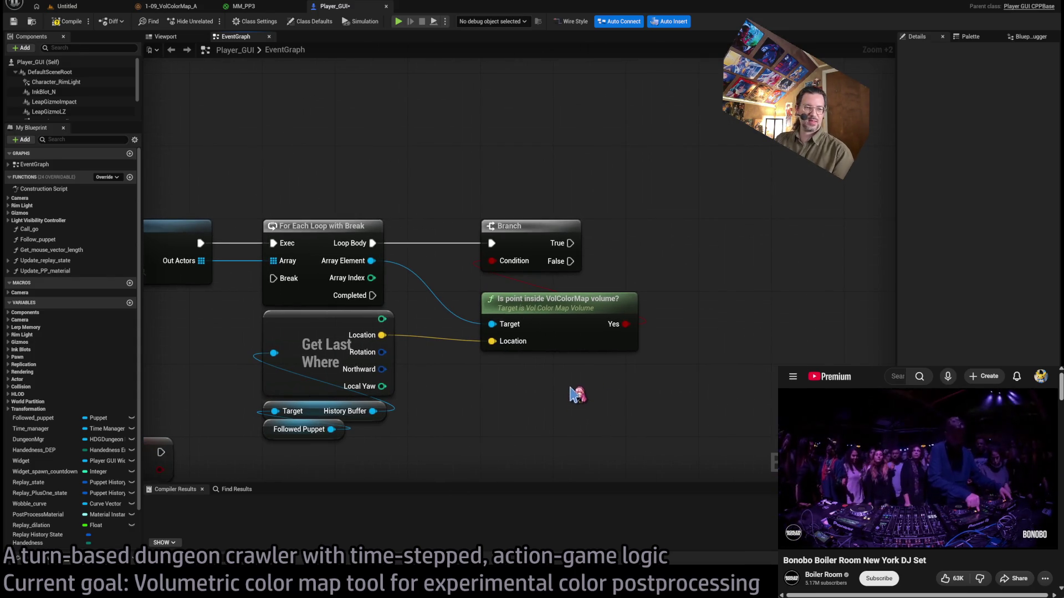
mouse_move(701, 424)
left_mouse_down()
mouse_move(482, 194)
mouse_move(643, 198)
left_mouse_up()
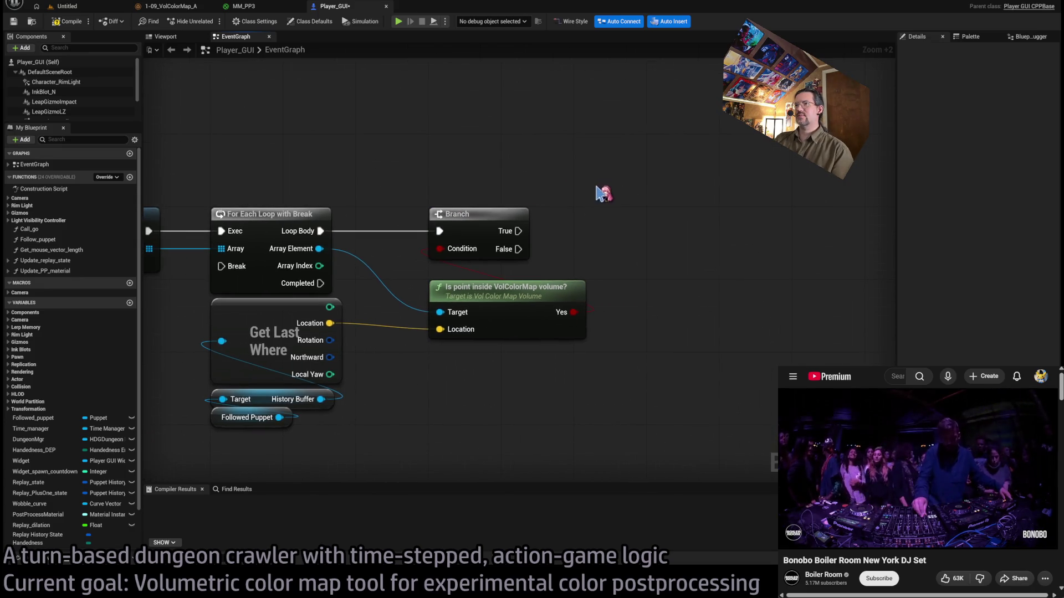
mouse_move(250, 157)
left_mouse_down()
mouse_move(611, 433)
mouse_move(654, 443)
left_mouse_up()
left_click_drag(715, 458, 255, 157)
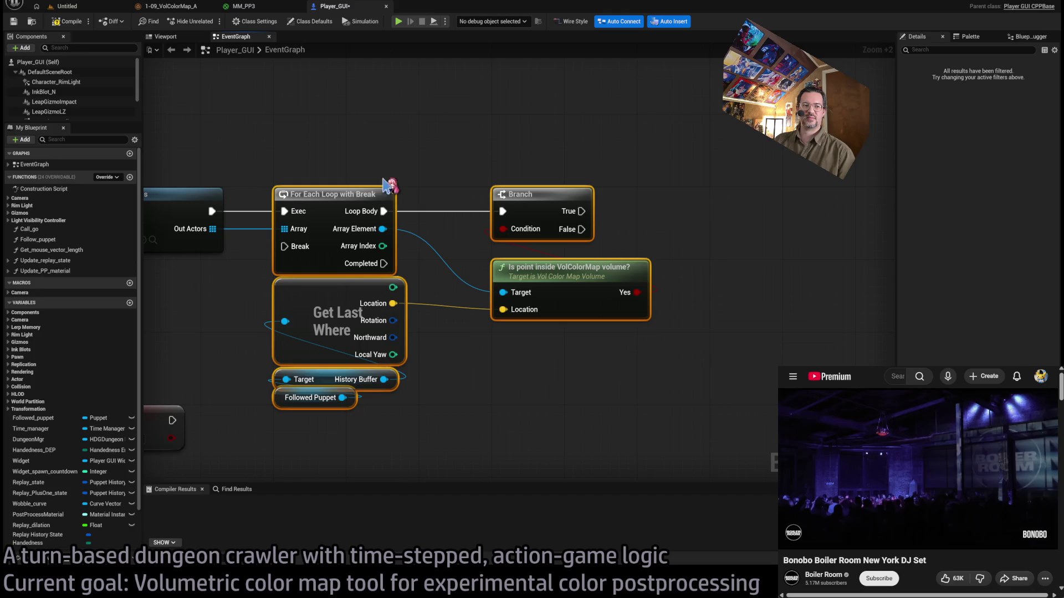
left_click_drag(487, 165, 465, 159)
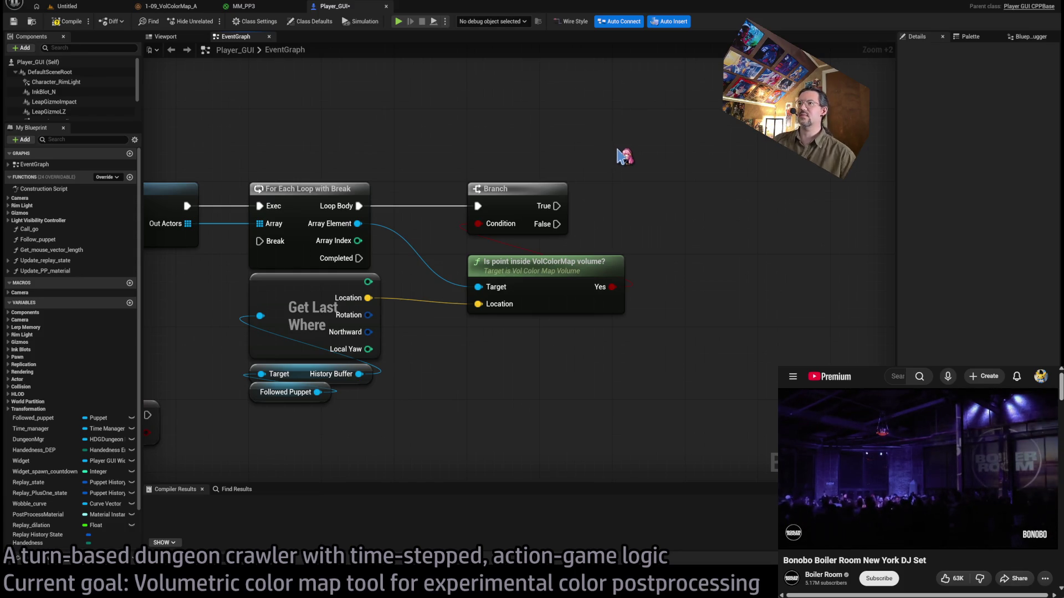
Pan across the EventGraph from the earlier event chain back to the Branch node.
scroll(671, 203, "down", 5)
scroll(490, 257, "up", 3)
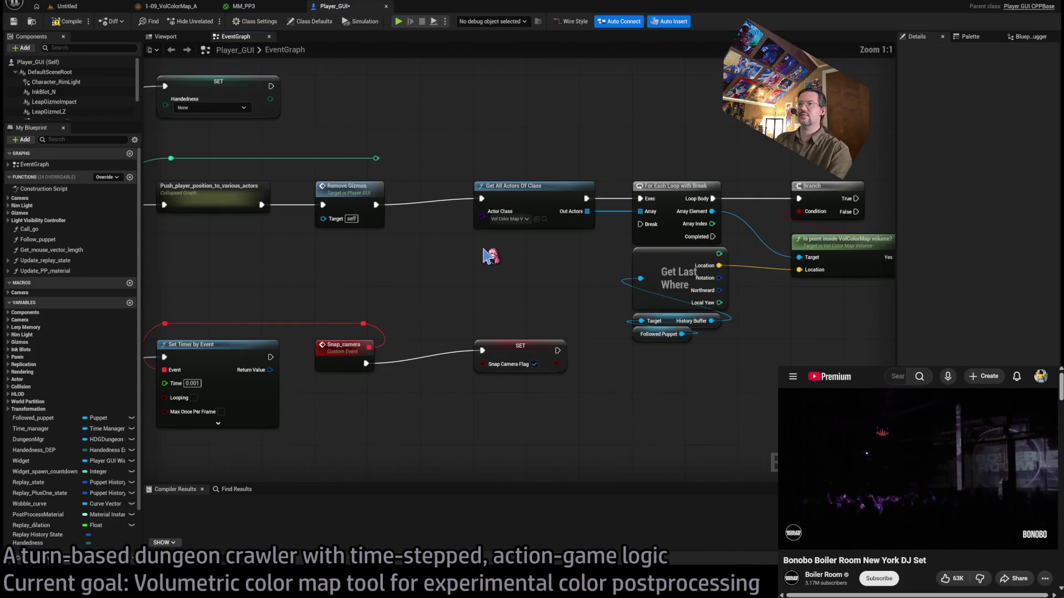
left_click_drag(490, 257, 359, 262)
left_click_drag(551, 256, 523, 259)
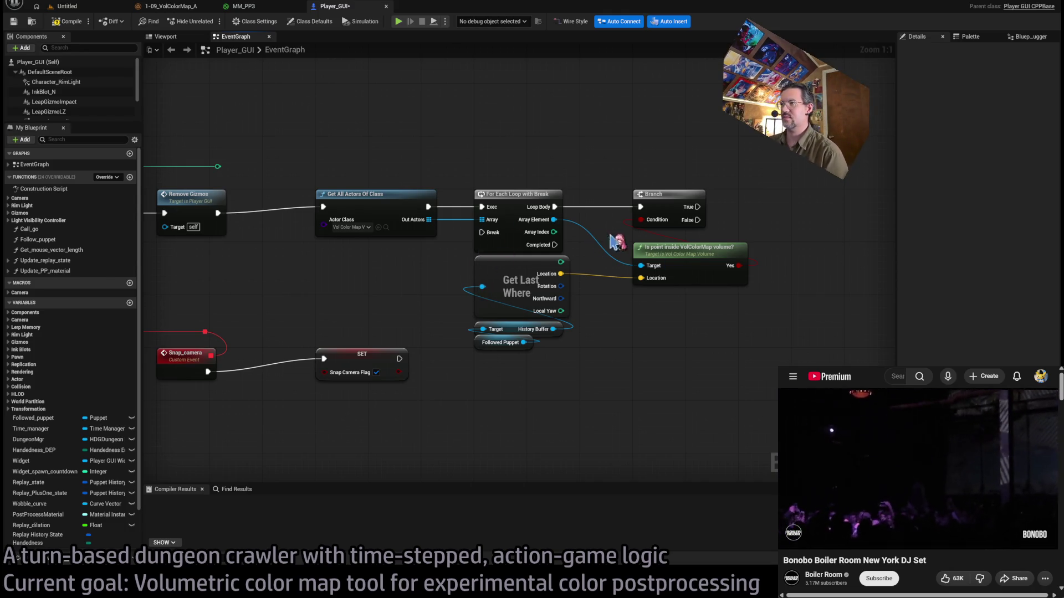
left_click_drag(572, 112, 547, 206)
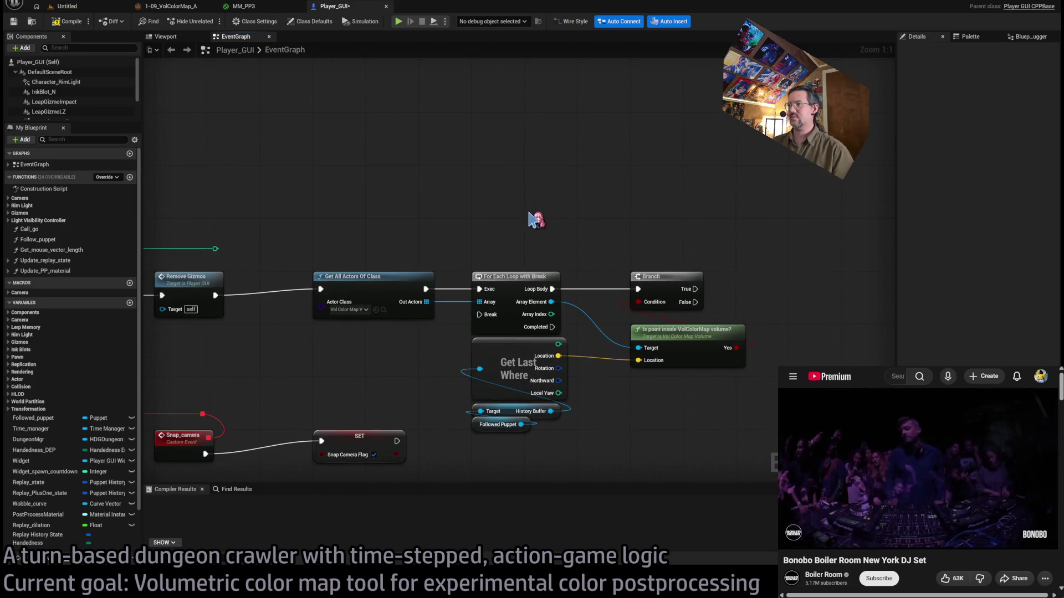
left_click_drag(694, 250, 653, 190)
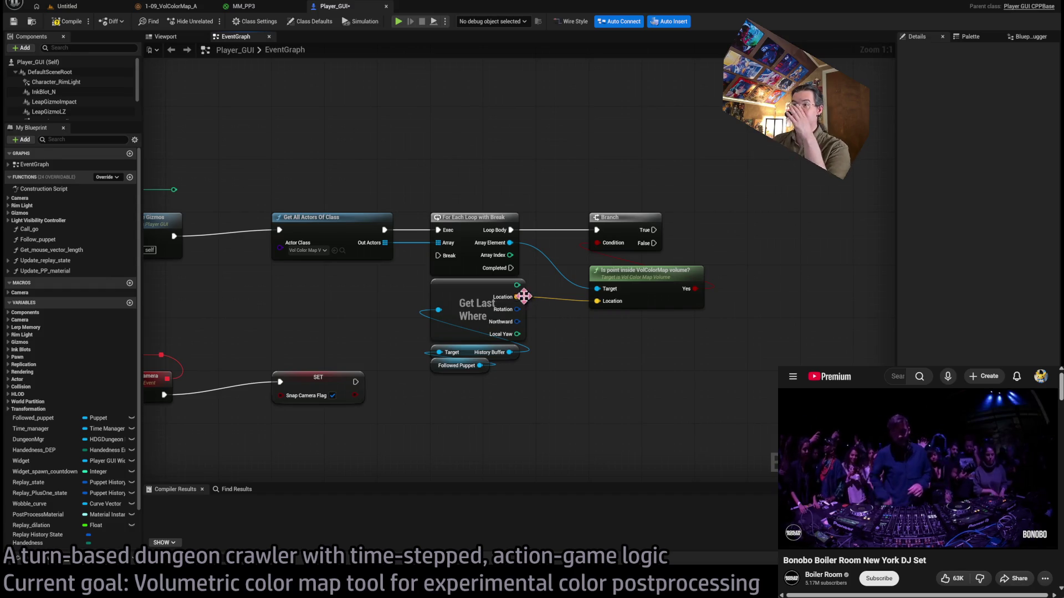
left_click_drag(644, 235, 587, 235)
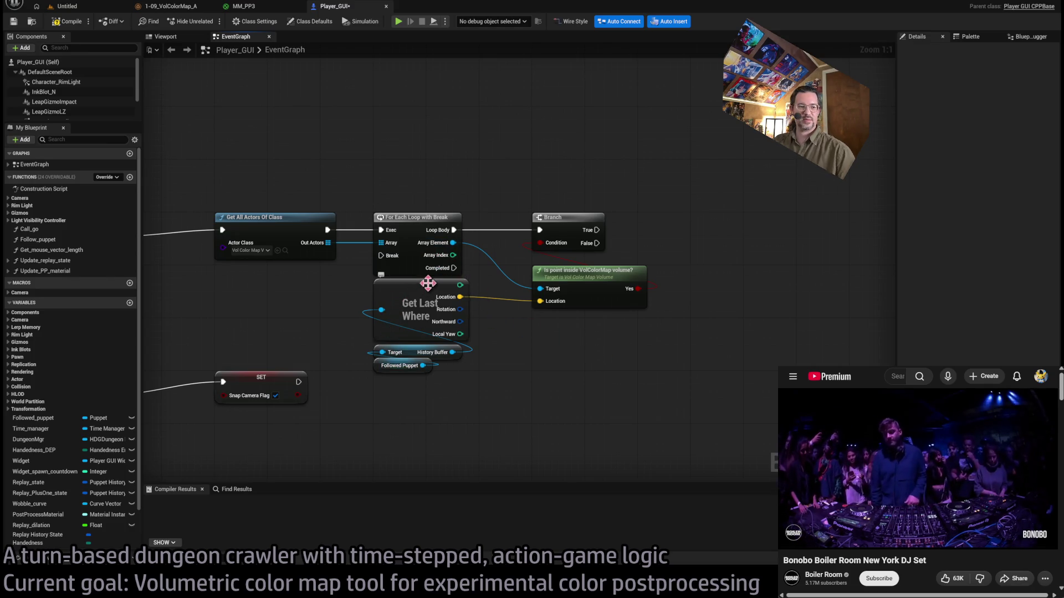
mouse_move(626, 269)
left_mouse_down()
mouse_move(547, 289)
mouse_move(551, 248)
left_mouse_up()
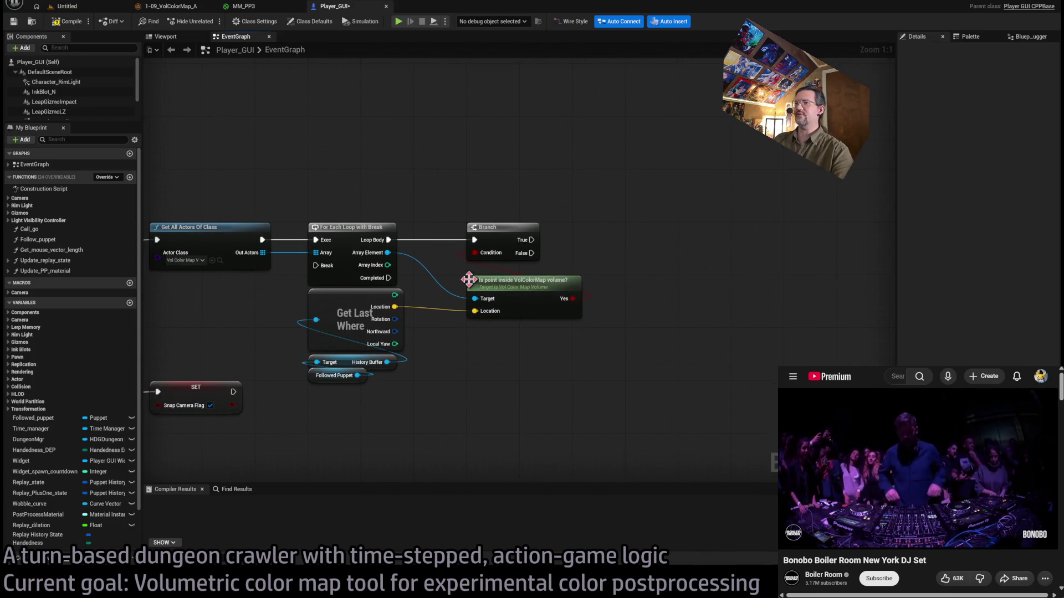
mouse_move(428, 392)
left_mouse_down()
mouse_move(665, 379)
mouse_move(549, 380)
left_mouse_up()
scroll(554, 382, "down", 1)
scroll(550, 377, "up", 1)
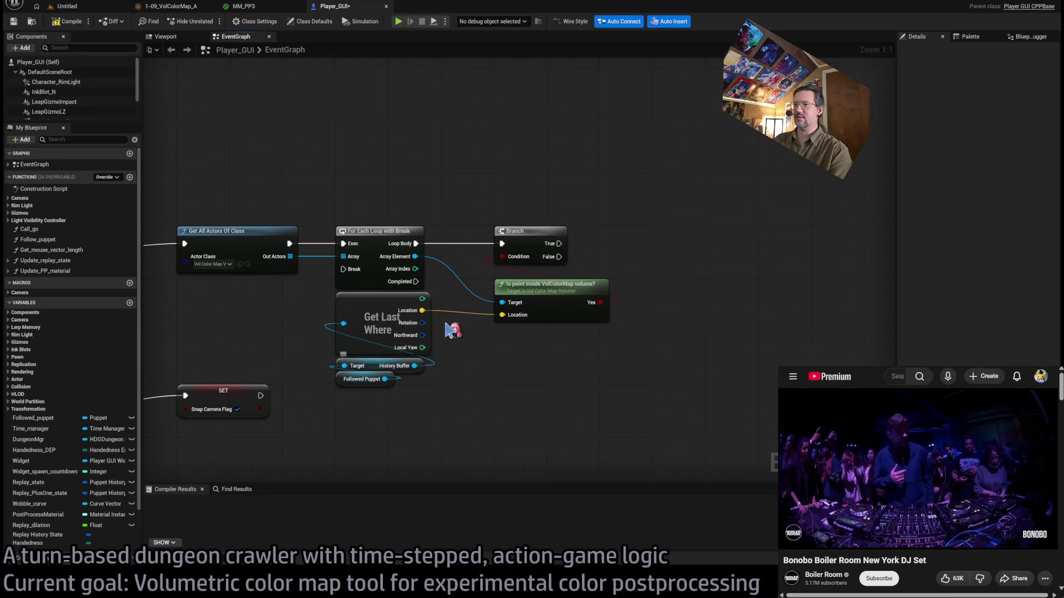
Route the loop's Array Element wire through two reroute points above the Branch.
left_click_drag(507, 277, 408, 308)
mouse_move(307, 288)
left_mouse_down()
mouse_move(399, 237)
mouse_move(463, 244)
mouse_move(451, 238)
left_mouse_up()
left_click_drag(521, 277, 537, 230)
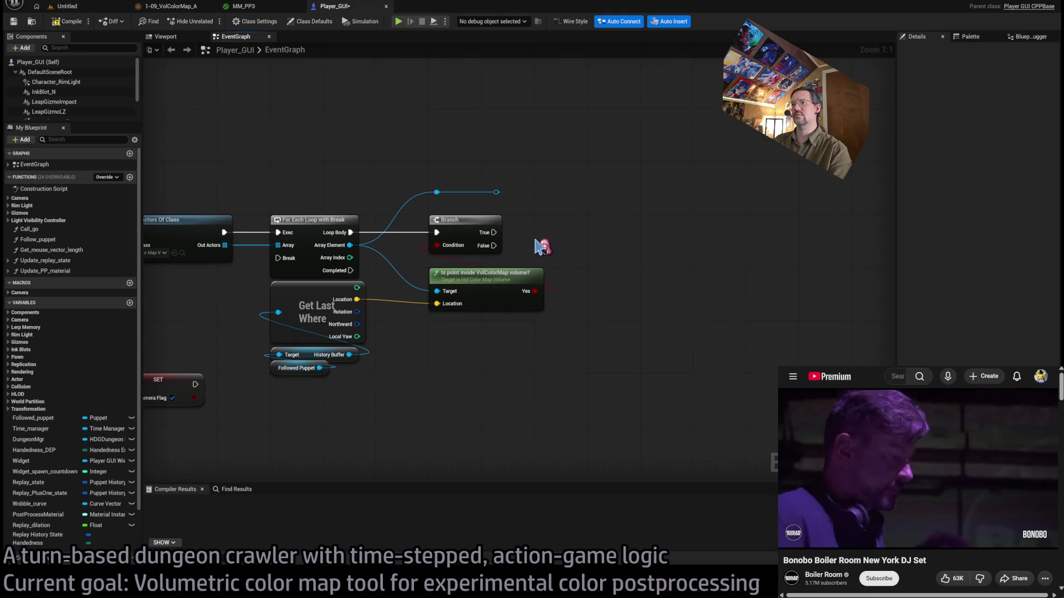
mouse_move(523, 222)
left_mouse_down()
mouse_move(487, 234)
mouse_move(524, 242)
mouse_move(536, 349)
mouse_move(446, 215)
left_mouse_up()
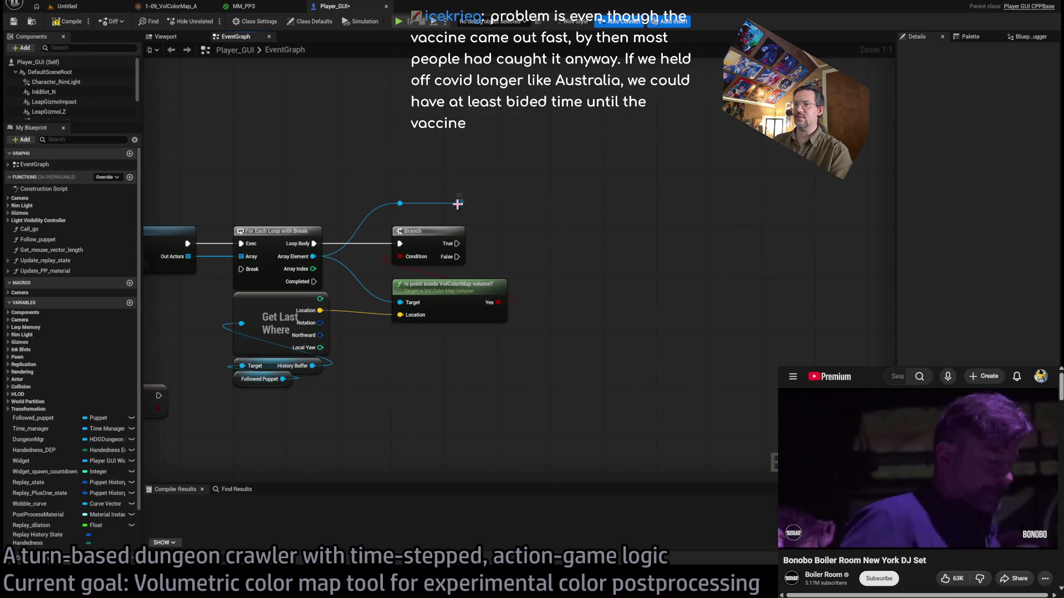
left_click_drag(313, 257, 396, 257)
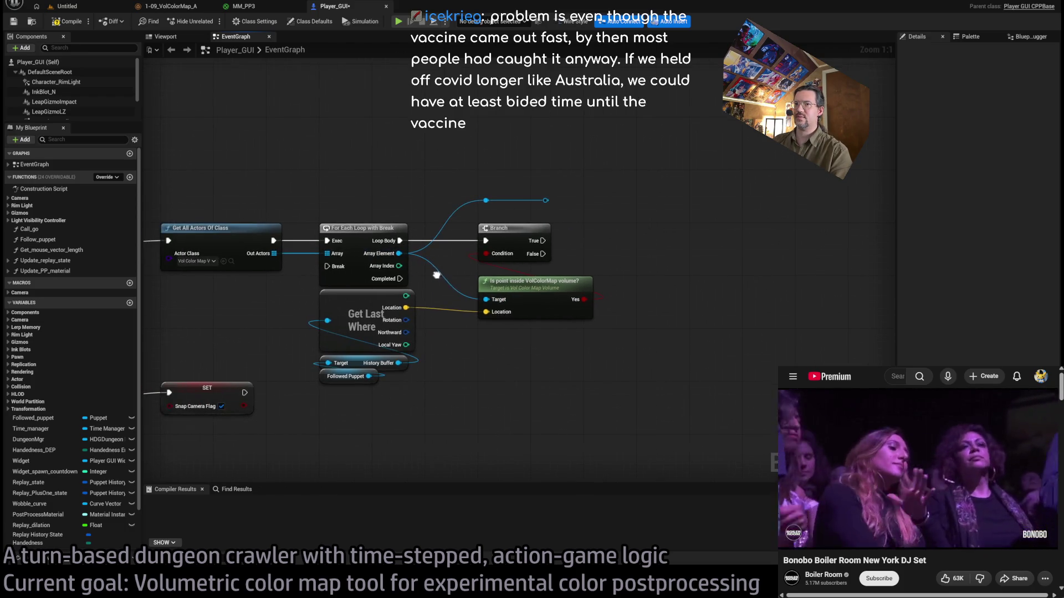
mouse_move(521, 208)
left_mouse_down()
mouse_move(414, 216)
mouse_move(493, 272)
left_mouse_up()
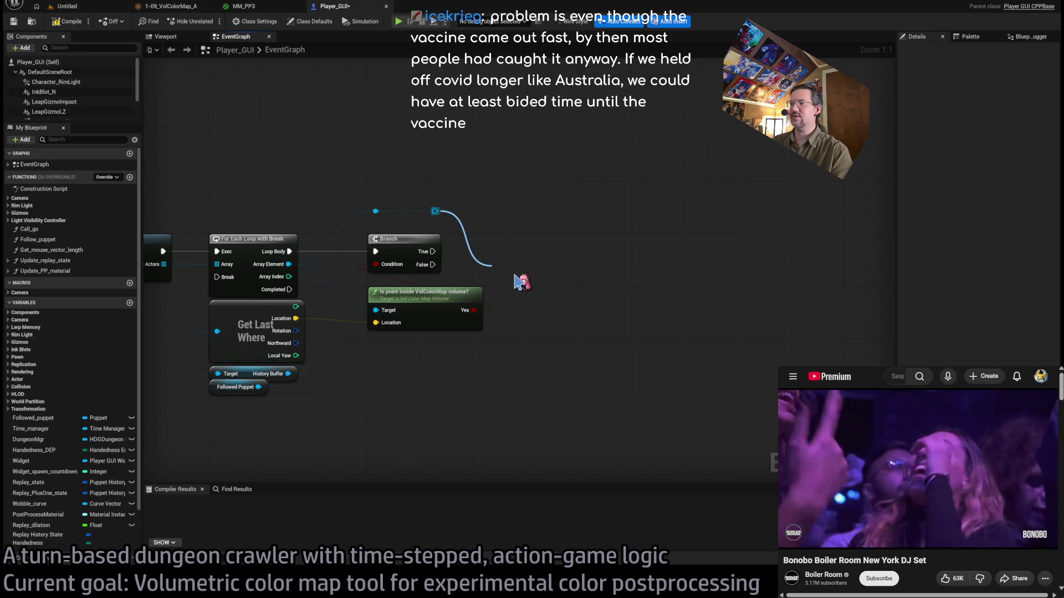
Restore and move the Material node, then pull a wire from the volume reroute to add Get bounds for postprocessing.
key("ctrl+z")
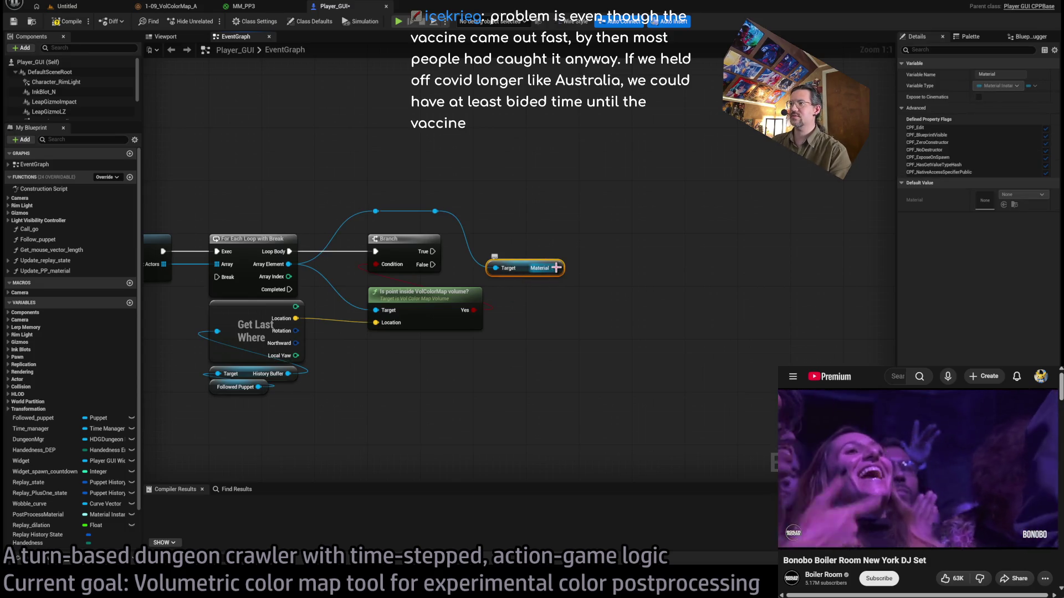
left_click(522, 238)
left_click_drag(529, 274, 569, 301)
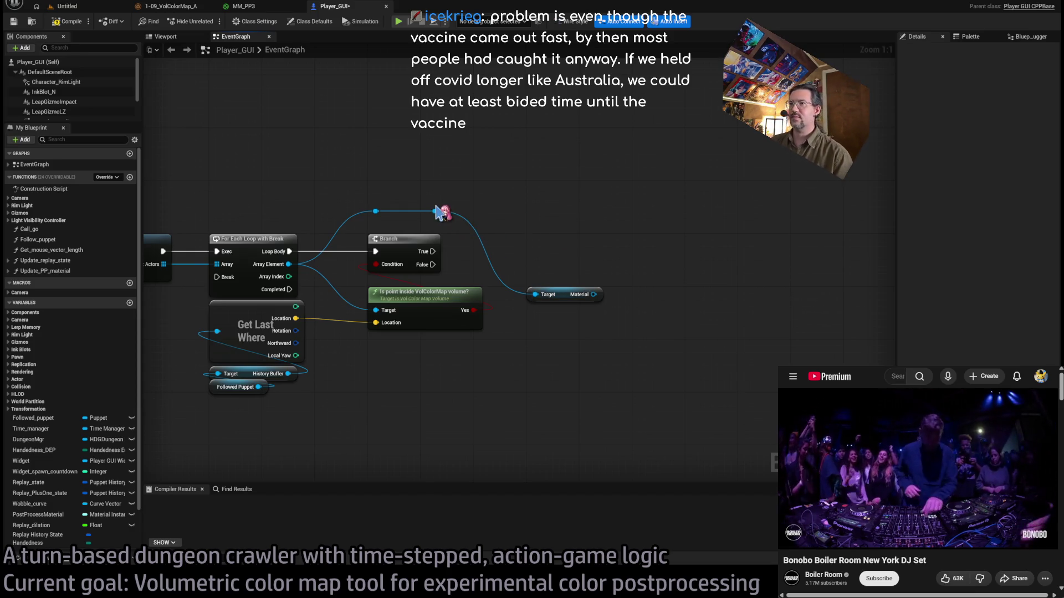
left_click_drag(435, 211, 549, 219)
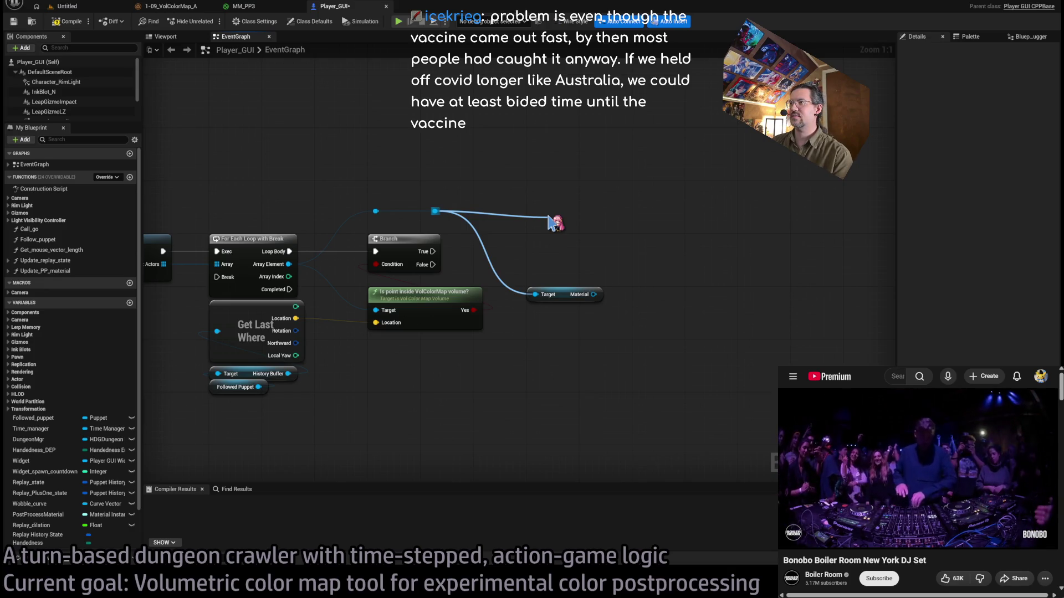
mouse_move(552, 221)
left_mouse_down()
mouse_move(562, 225)
mouse_move(554, 187)
left_mouse_up()
mouse_move(435, 211)
left_mouse_down()
mouse_move(552, 227)
mouse_move(578, 297)
left_mouse_up()
Open the Update PP node's Update_PP_material function in its own tab.
scroll(626, 354, "down", 3)
mouse_move(626, 355)
left_mouse_down()
mouse_move(582, 391)
mouse_move(589, 399)
left_mouse_up()
mouse_move(586, 214)
left_mouse_down()
mouse_move(563, 262)
mouse_move(482, 250)
left_mouse_up()
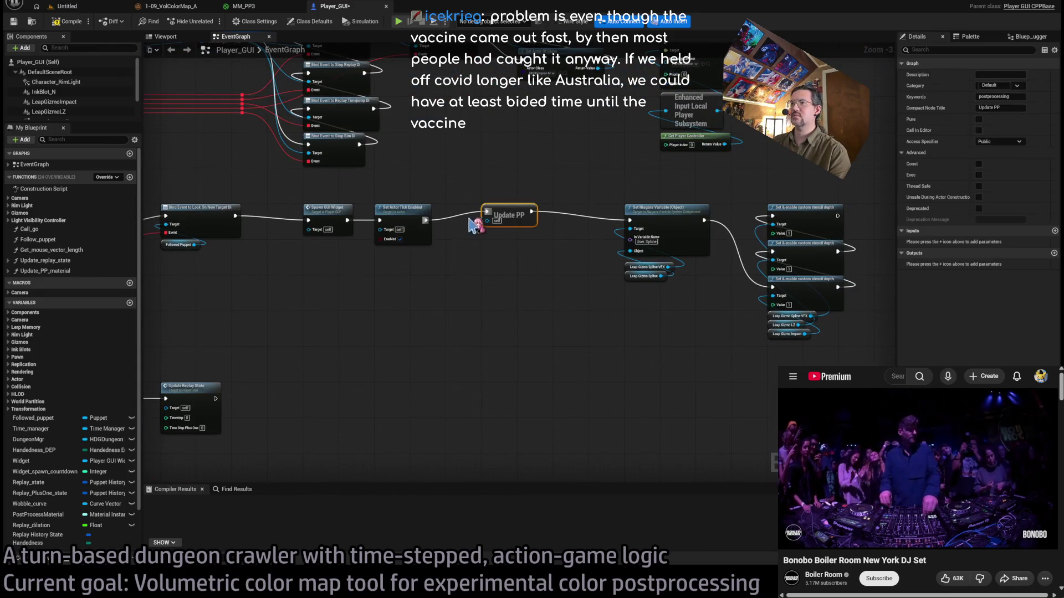
mouse_move(571, 388)
left_mouse_down()
mouse_move(549, 319)
mouse_move(554, 114)
mouse_move(554, 255)
mouse_move(585, 173)
mouse_move(577, 346)
mouse_move(589, 349)
left_mouse_up()
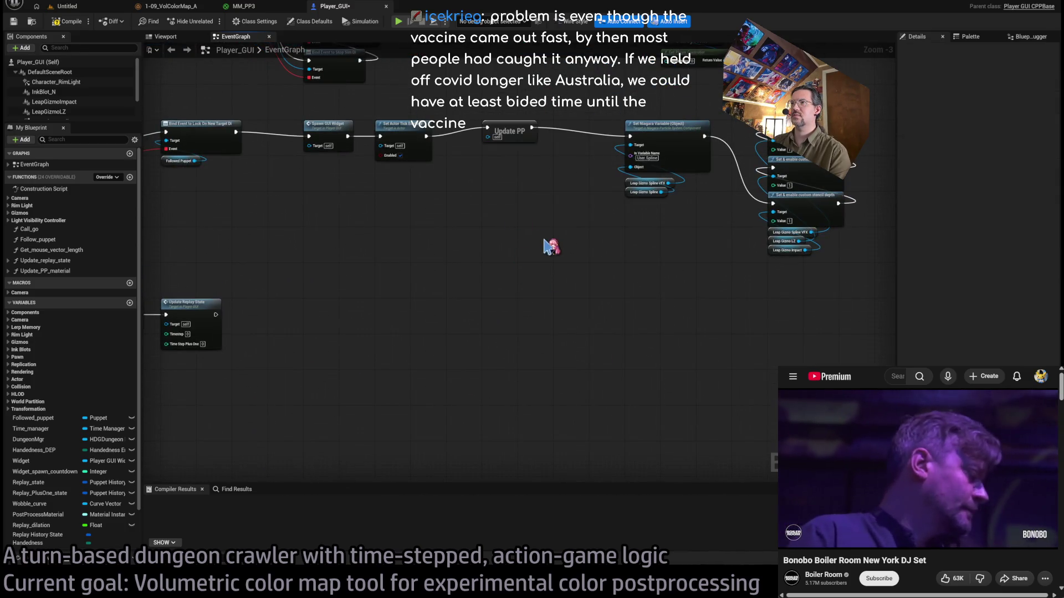
left_click(514, 128)
double_click(514, 128)
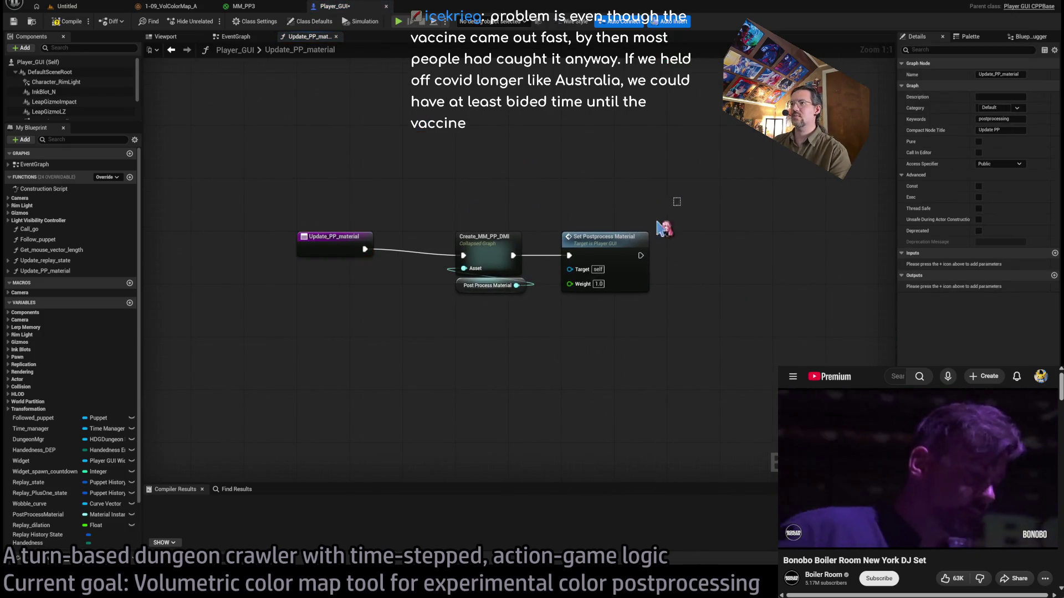
Inspect the function's nodes, then return to the EventGraph and grab the Update PP node.
left_click_drag(687, 200, 296, 358)
left_click(241, 40)
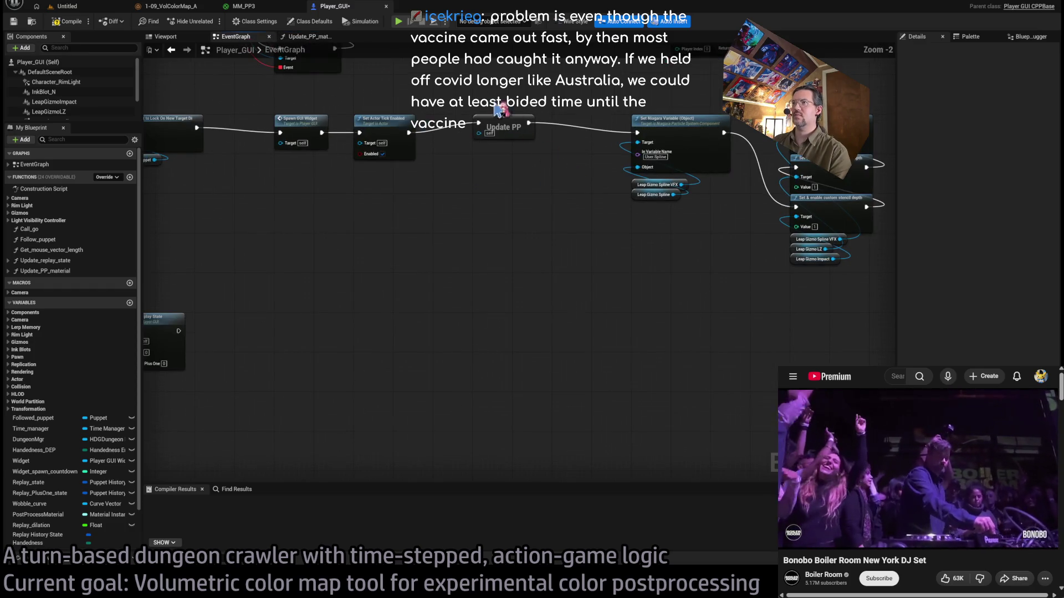
scroll(560, 190, "up", 12)
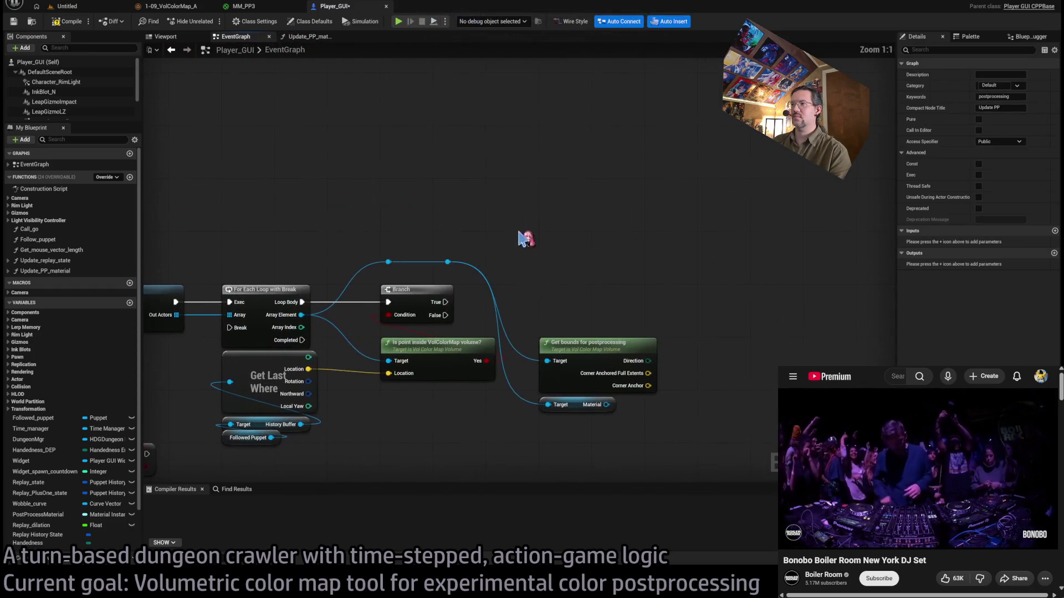
left_click(582, 315)
Place Update PP after the Branch and connect the Branch's True output to it.
left_click_drag(582, 315, 581, 302)
left_click_drag(445, 302, 720, 299)
left_click(606, 266)
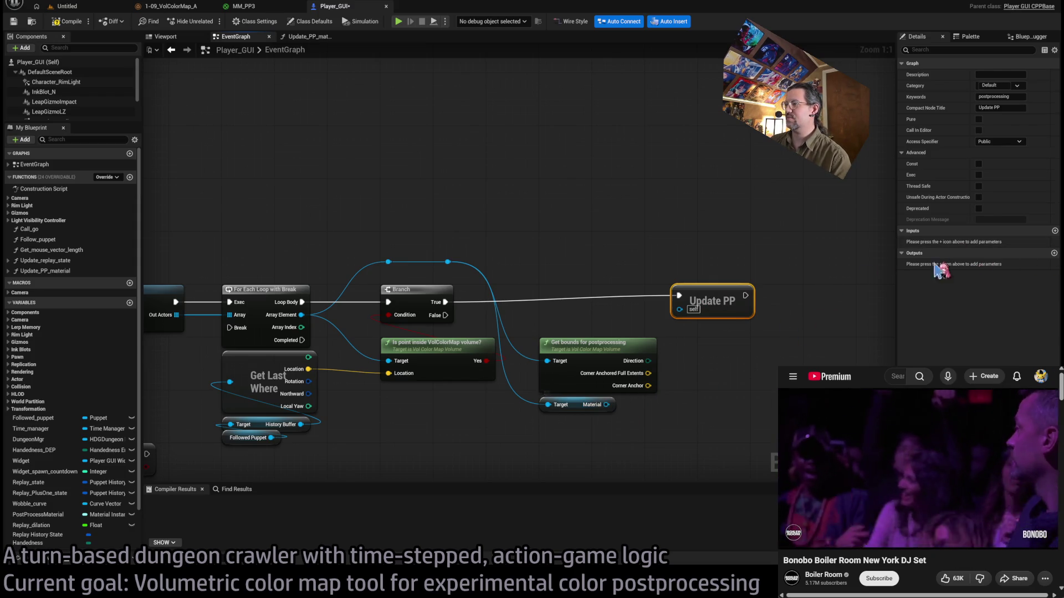
Add a Material input and two vector inputs to Update PP, wiring in the Material and Corner Anchored Full Extents.
left_click(1055, 230)
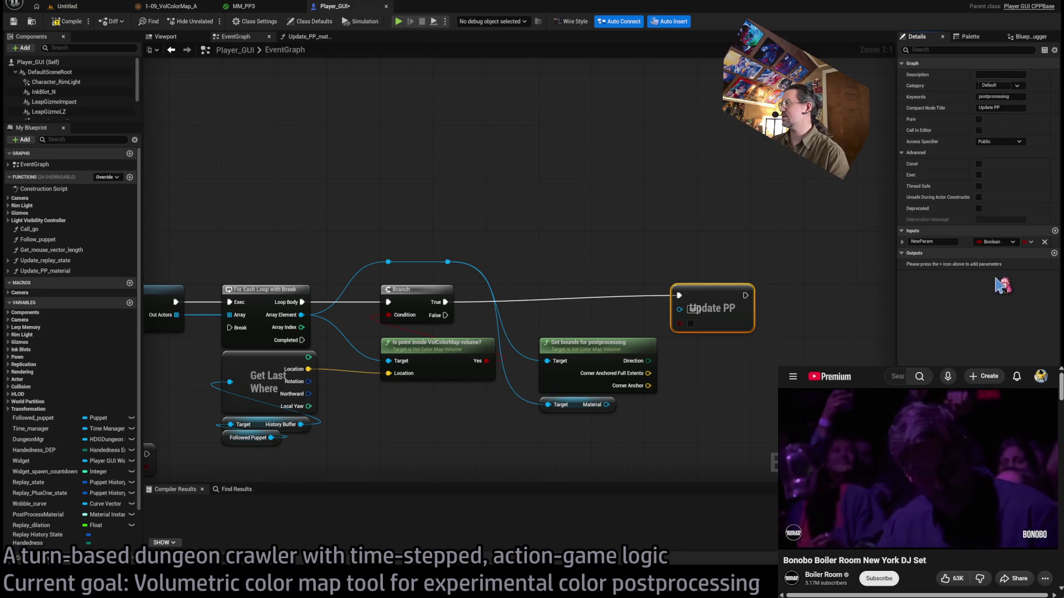
mouse_move(606, 404)
left_mouse_down()
mouse_move(703, 325)
mouse_move(682, 323)
left_mouse_up()
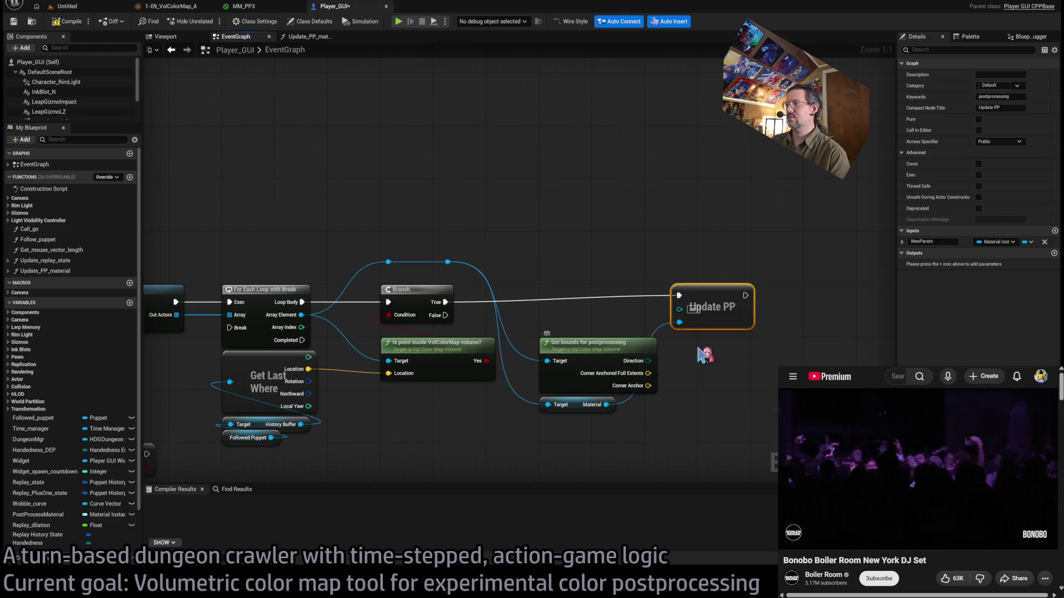
left_click(1054, 230)
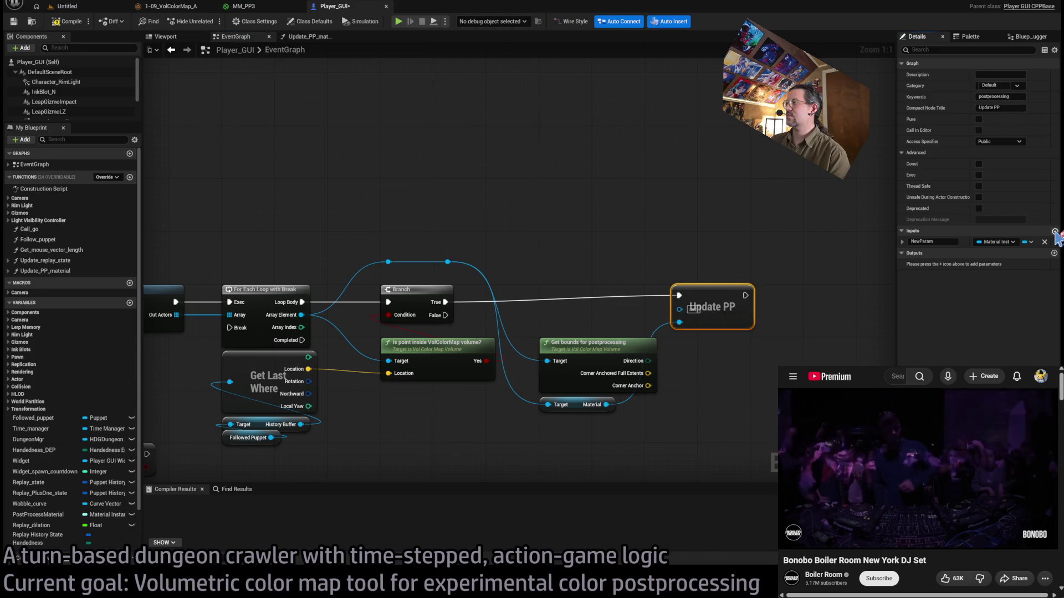
left_click(996, 253)
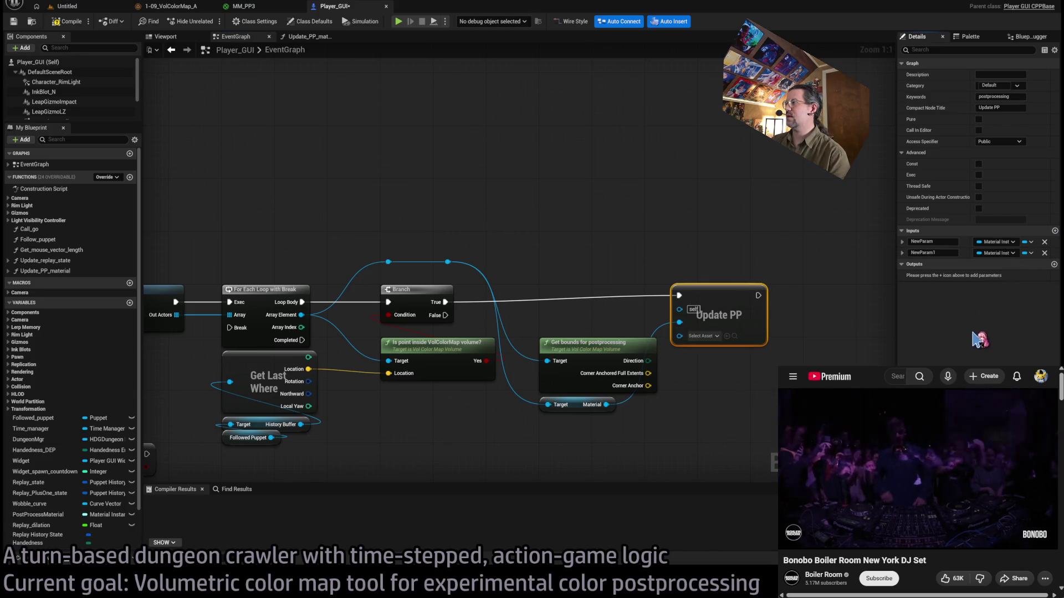
left_click(997, 355)
left_click(1054, 231)
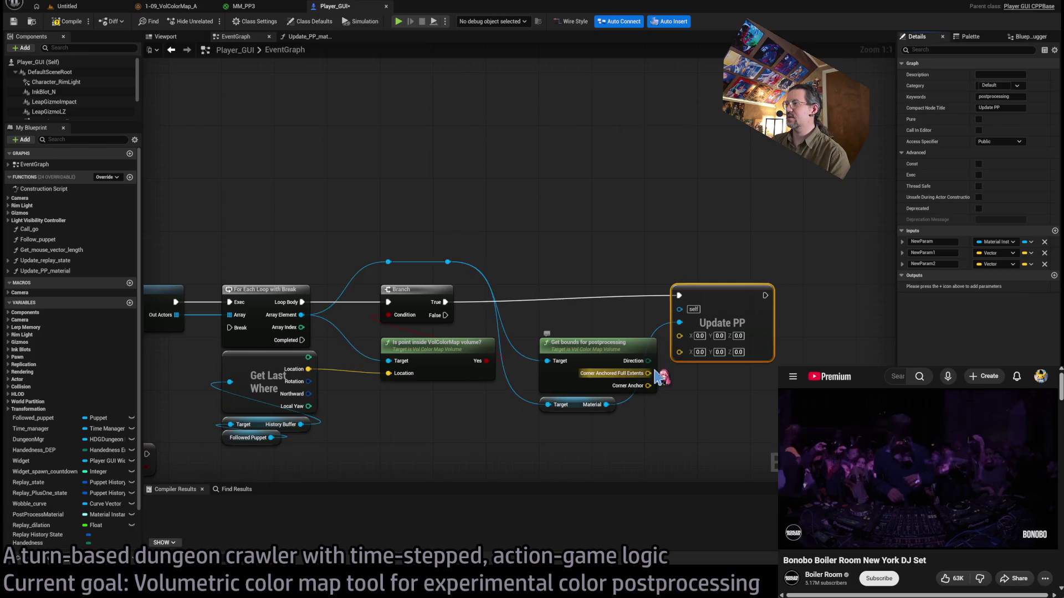
left_click_drag(647, 373, 679, 334)
Rename the two vector inputs to Corner_anchored_full_extent and Corner_anchor.
left_click(926, 252)
type("Corner_anchored_full_extents")
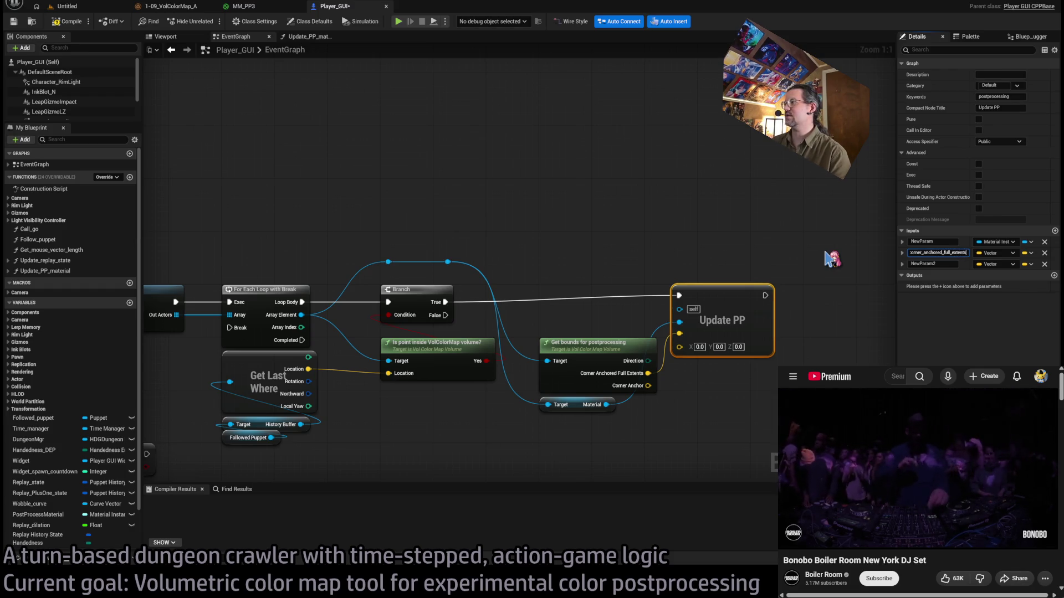
key("Return")
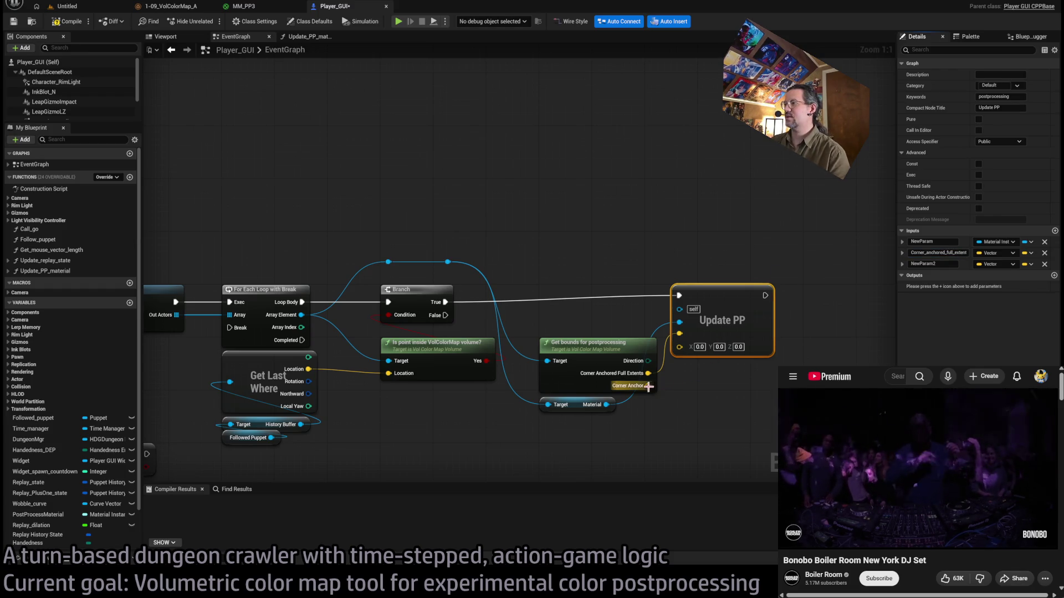
left_click(934, 264)
type("Col")
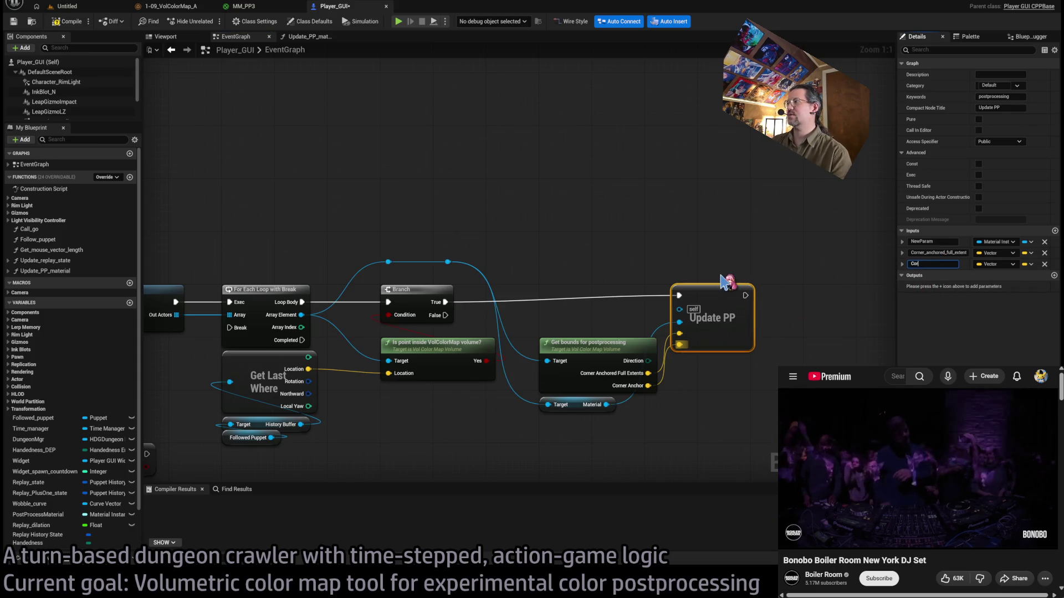
key("Return")
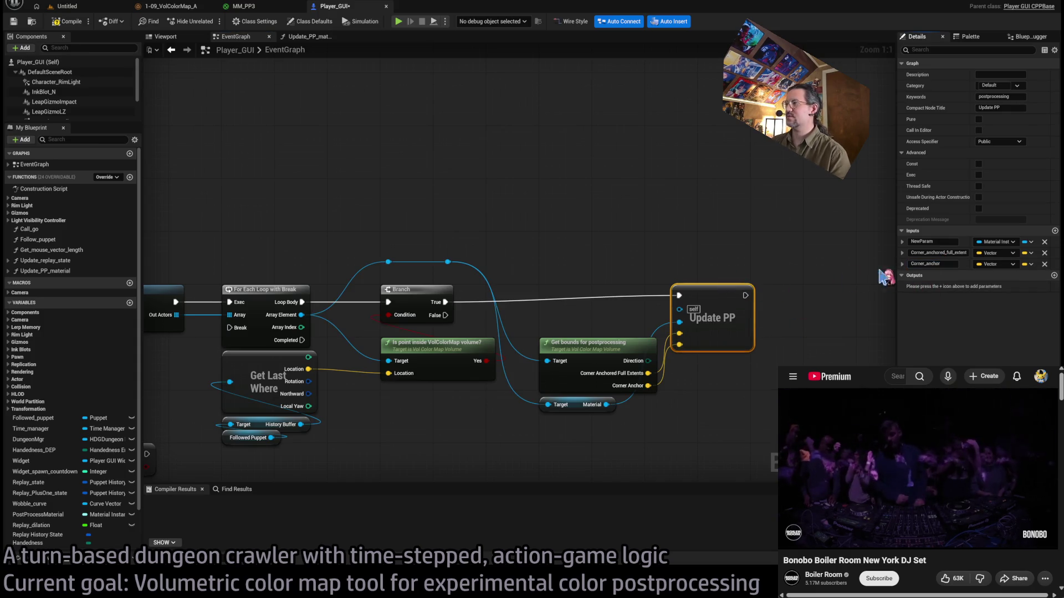
Move the Get bounds, Material and Update PP nodes left beside the Branch.
mouse_move(577, 434)
left_mouse_down()
mouse_move(589, 343)
mouse_move(720, 363)
left_mouse_up()
left_click(718, 302, "ctrl")
left_click_drag(718, 302, 587, 306)
left_click(605, 223)
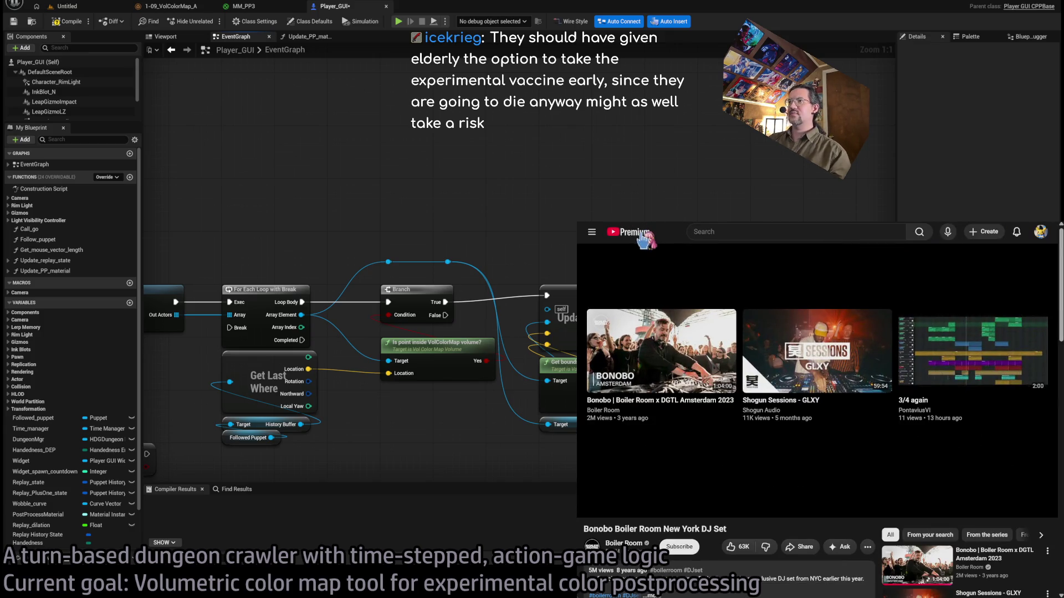
Nudge the 'Is point inside VolColorMap volume?' node slightly upward and deselect it.
left_click(642, 237)
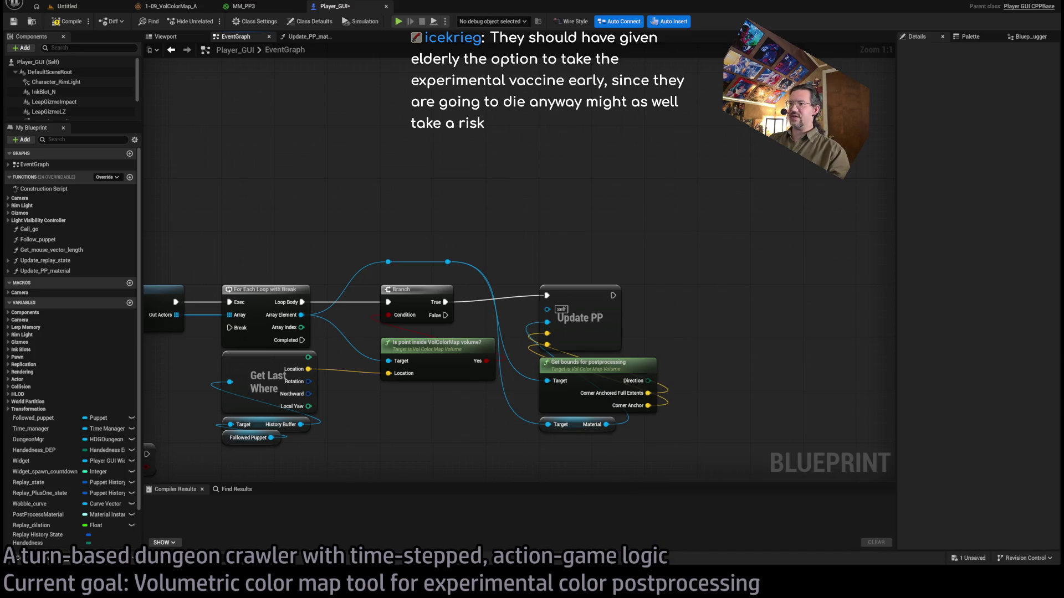
mouse_move(649, 244)
left_mouse_down()
mouse_move(624, 217)
mouse_move(629, 244)
mouse_move(610, 268)
left_mouse_up()
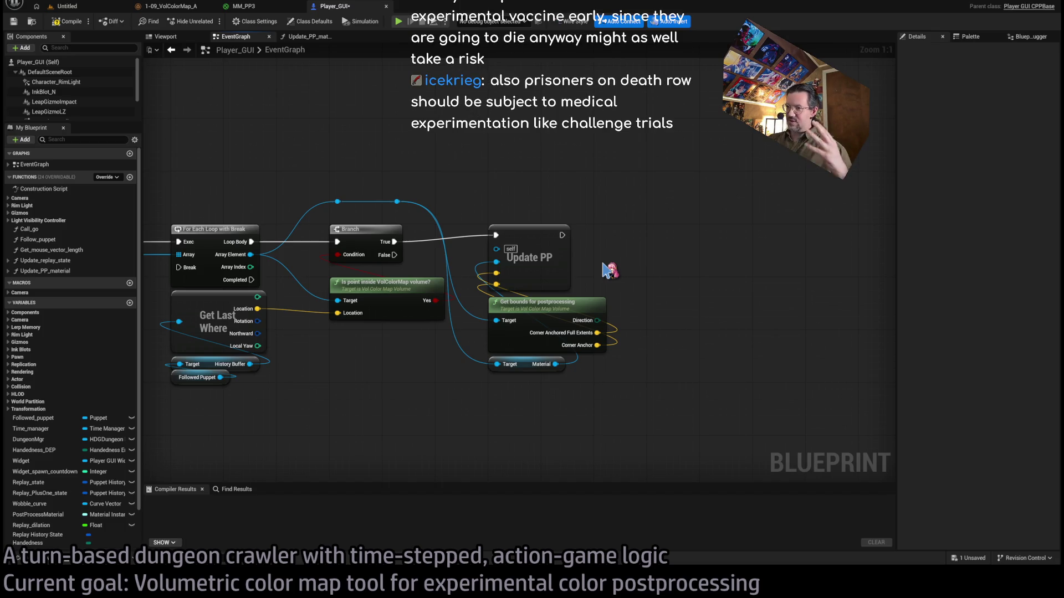
left_click(376, 292)
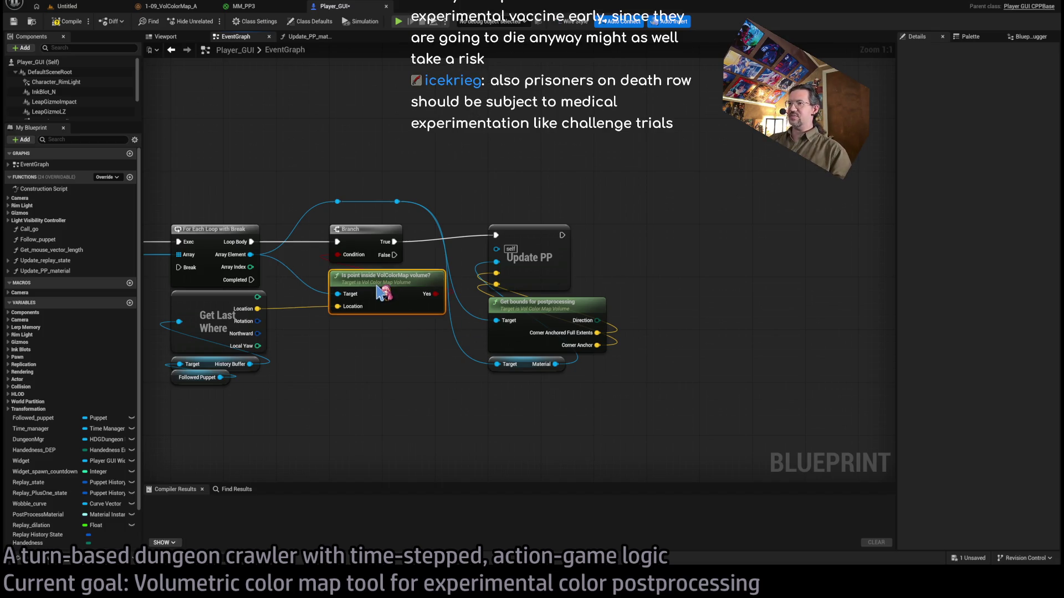
left_click_drag(376, 292, 374, 285)
left_click(380, 340)
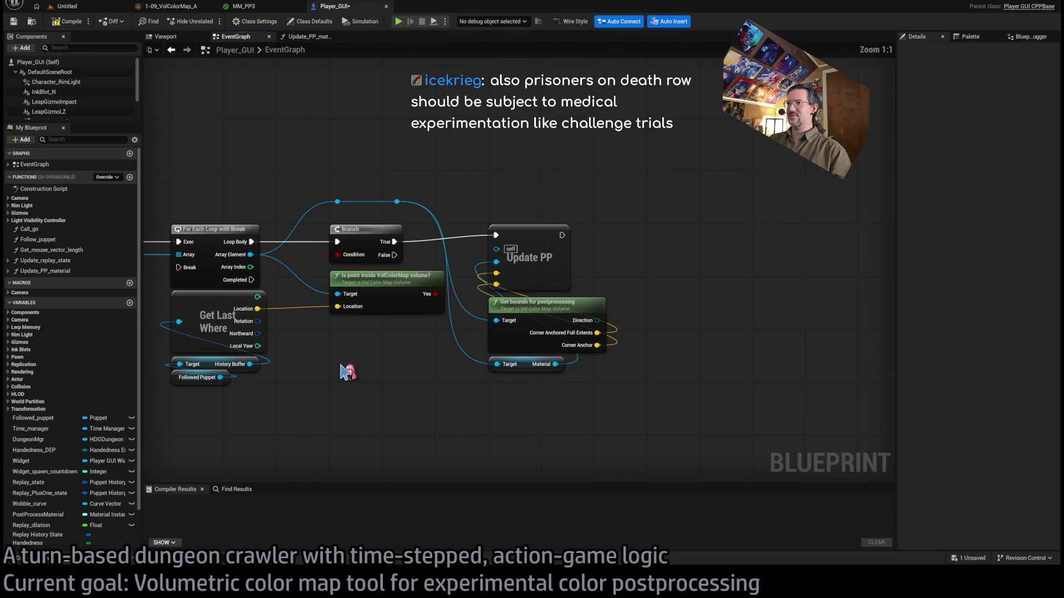
scroll(516, 313, "up", 3)
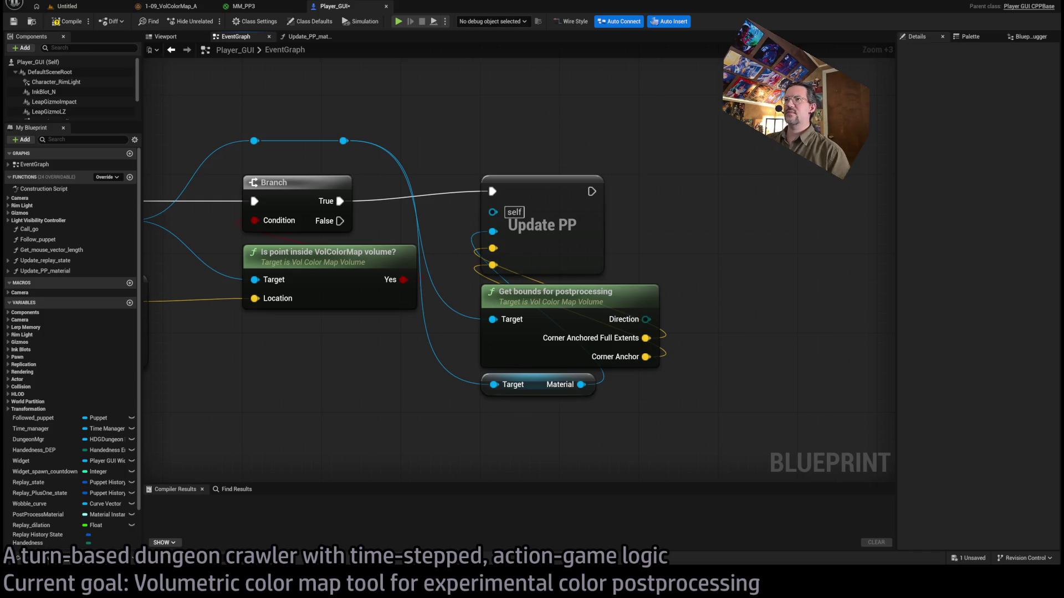
left_click_drag(286, 117, 460, 156)
left_click(456, 116)
left_click_drag(298, 112, 441, 173)
left_click_drag(262, 131, 451, 172)
left_click(409, 141)
mouse_move(266, 130)
left_mouse_down()
mouse_move(349, 167)
mouse_move(497, 180)
mouse_move(473, 183)
left_mouse_up()
left_click(473, 183)
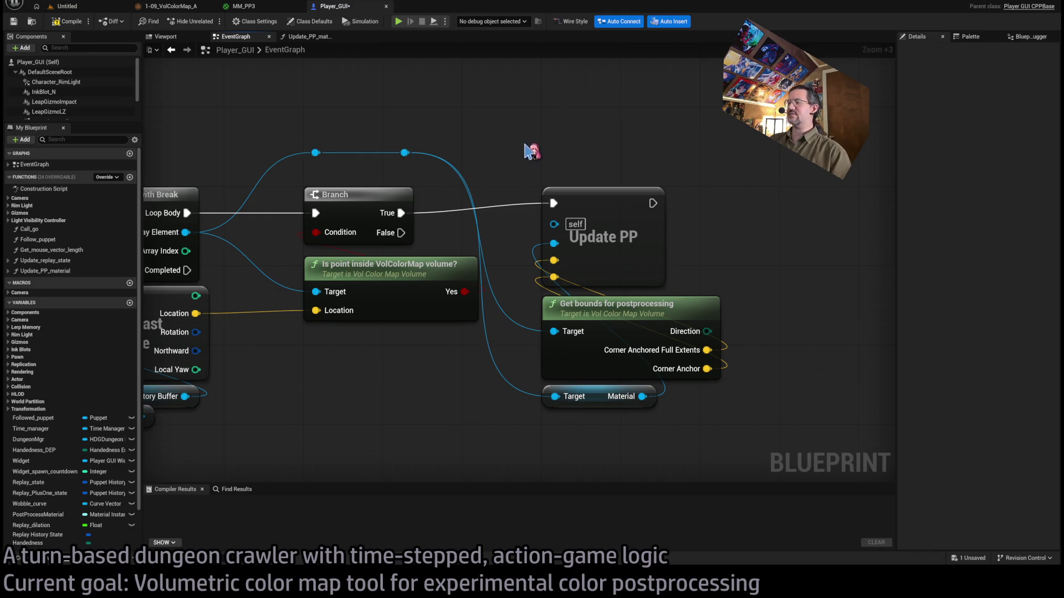
left_click_drag(525, 147, 417, 133)
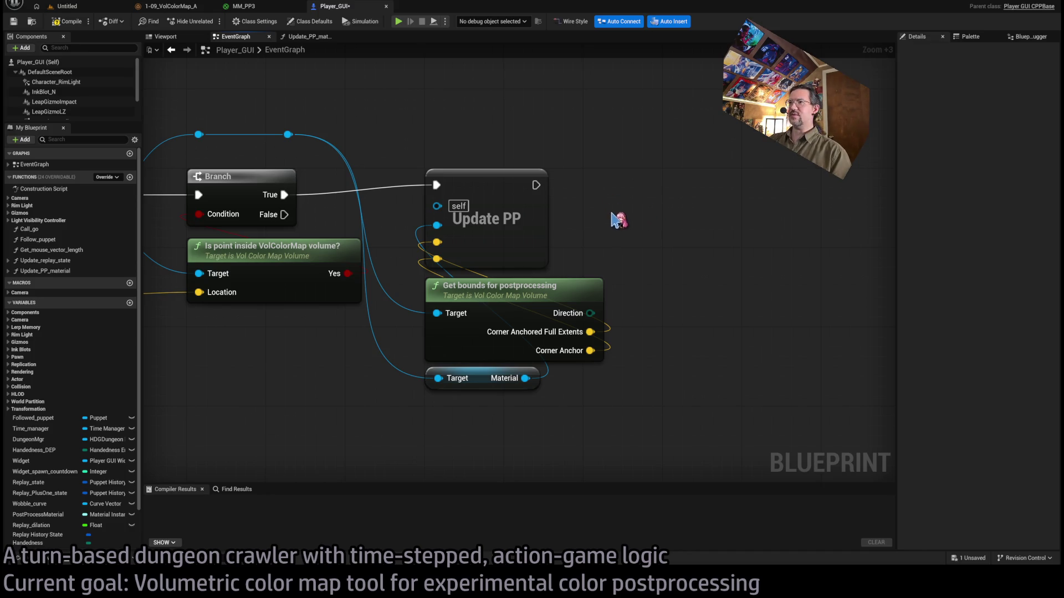
scroll(614, 220, "down", 4)
scroll(618, 235, "up", 1)
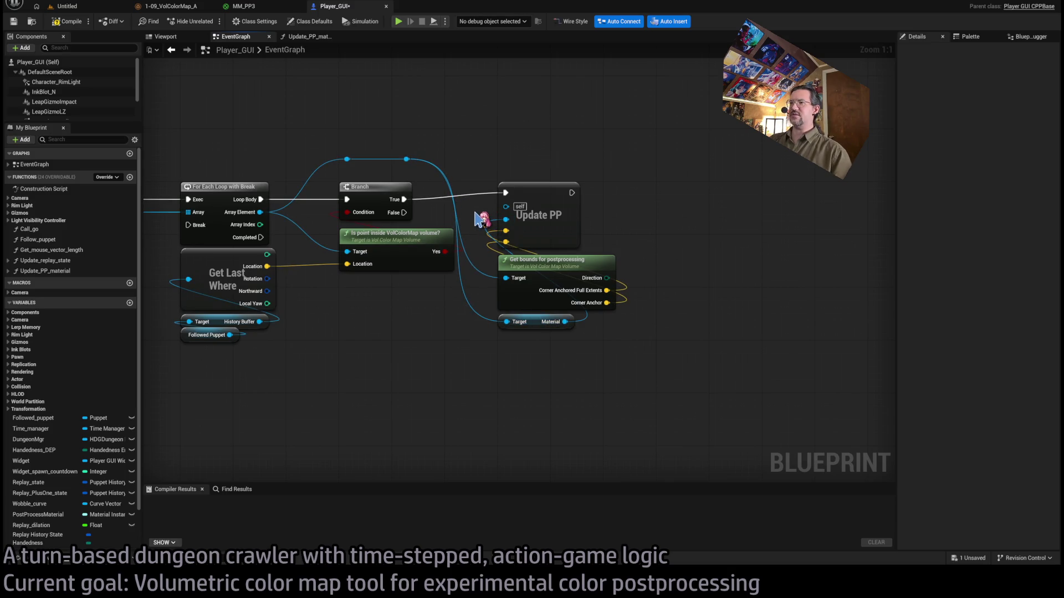
scroll(471, 219, "up", 6)
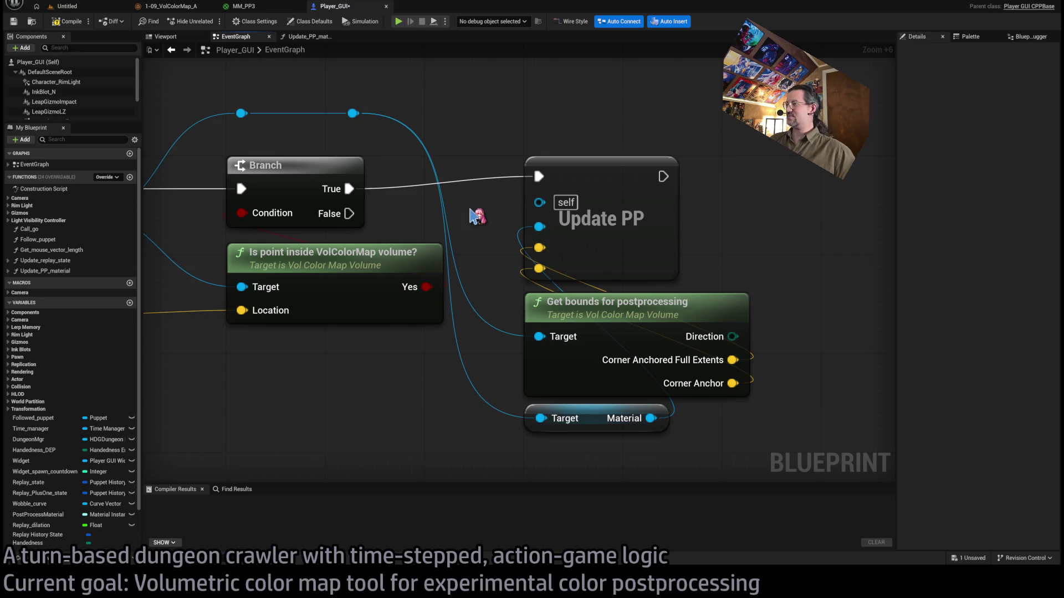
scroll(491, 194, "down", 3)
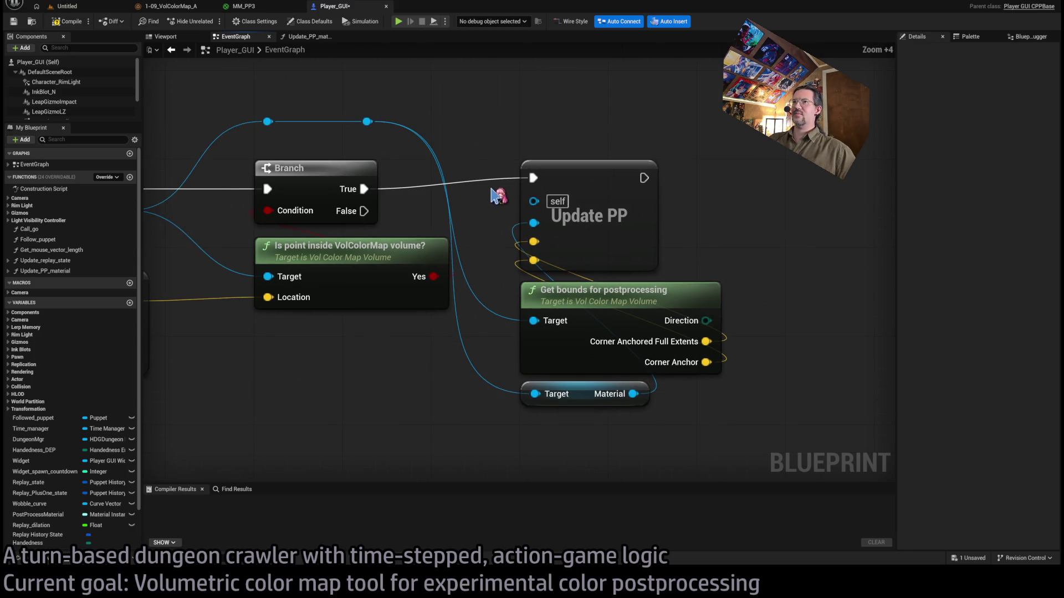
scroll(493, 192, "down", 1)
left_click_drag(492, 191, 560, 186)
Review the loop cluster in the EventGraph, selecting the two reroute points on the wire.
left_click_drag(523, 224, 630, 209)
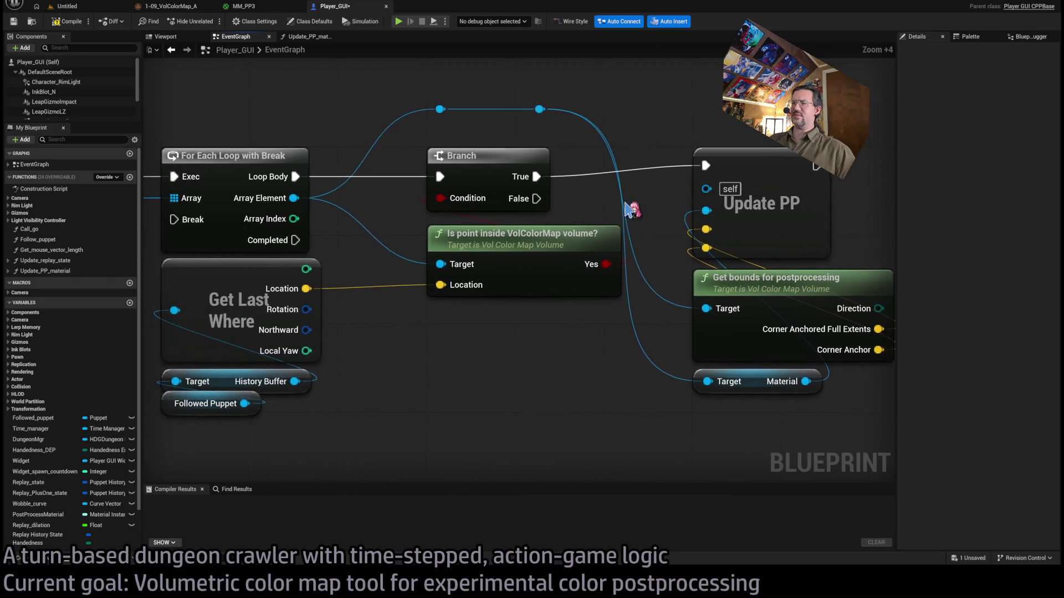
scroll(629, 209, "down", 1)
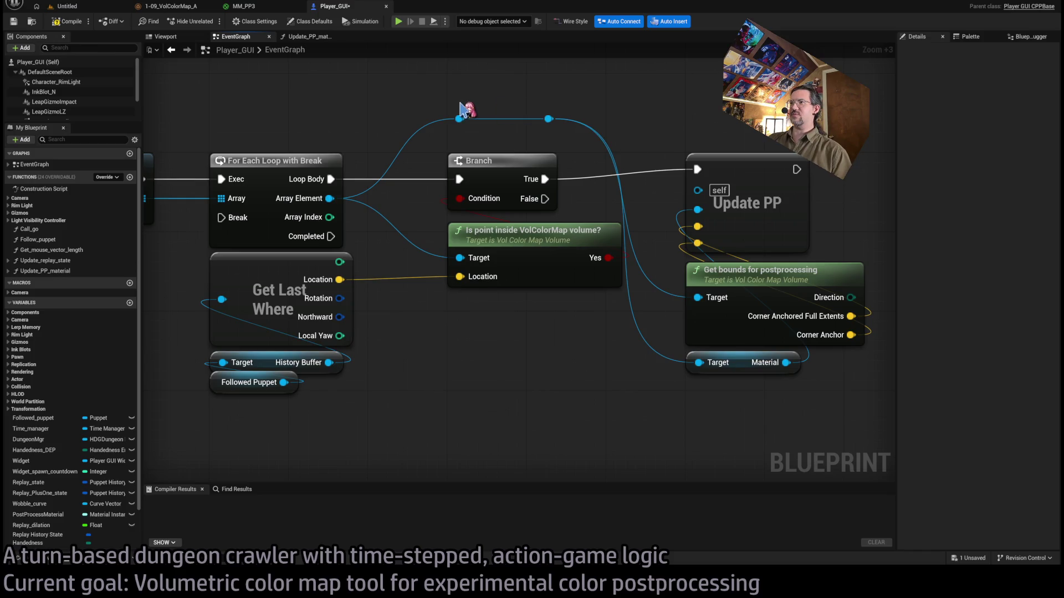
mouse_move(430, 86)
left_mouse_down()
mouse_move(583, 149)
mouse_move(420, 119)
mouse_move(424, 94)
mouse_move(563, 116)
mouse_move(599, 108)
left_mouse_up()
scroll(631, 127, "down", 2)
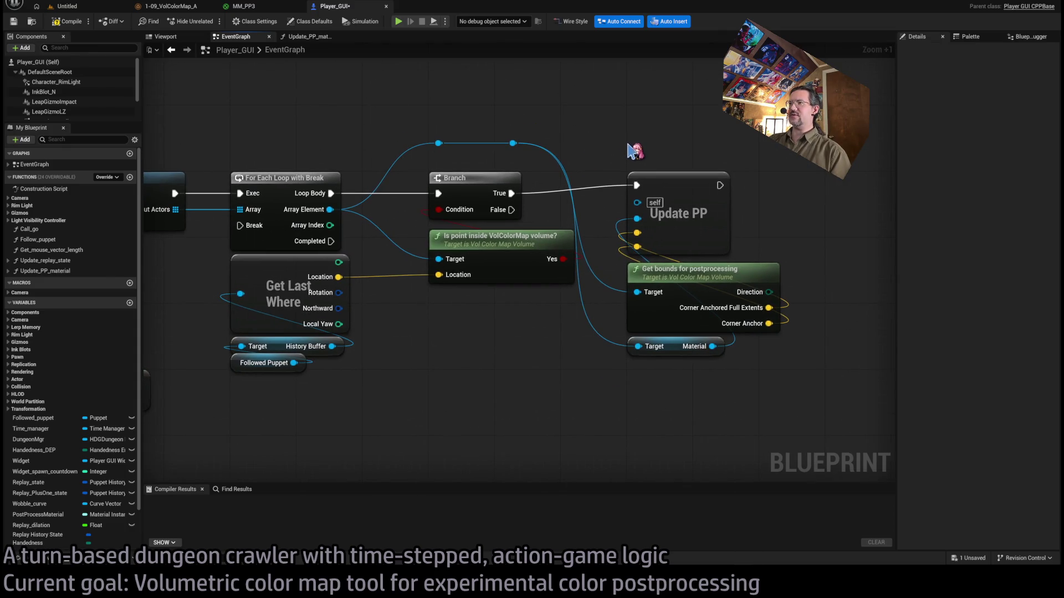
left_click_drag(636, 142, 613, 142)
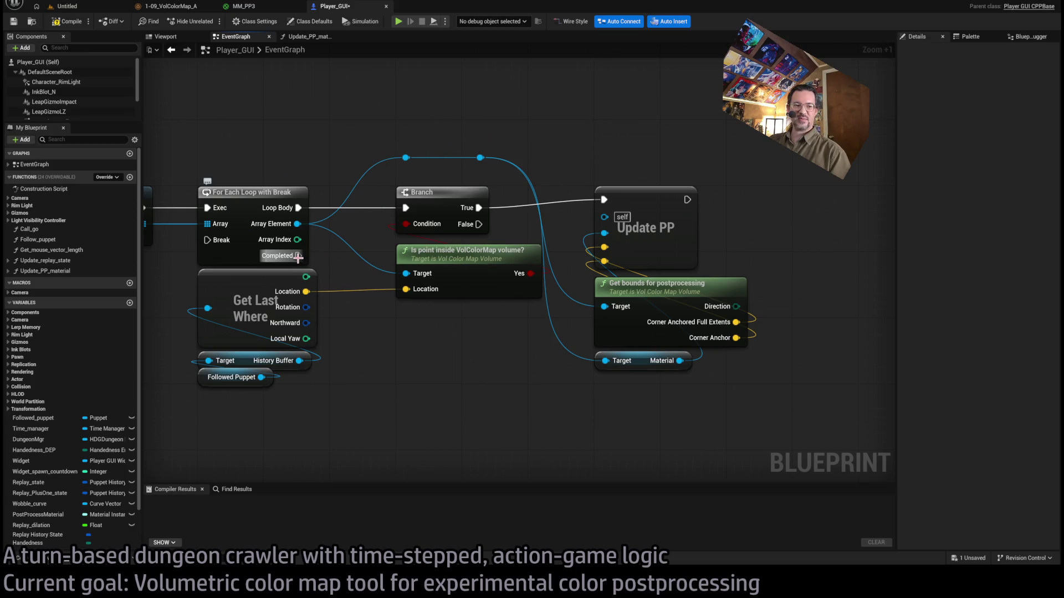
scroll(477, 370, "up", 2)
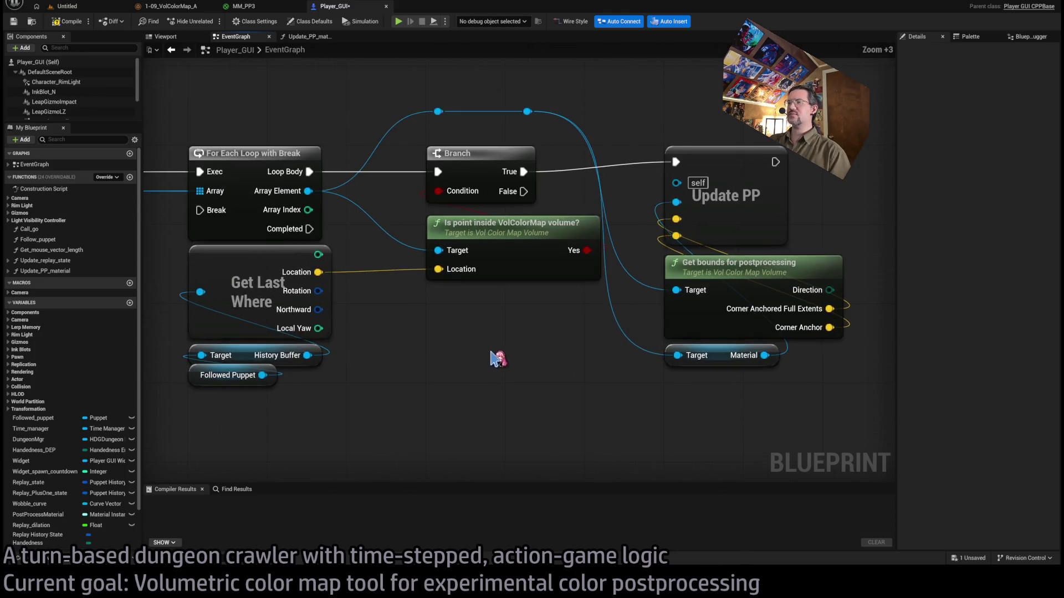
scroll(513, 353, "up", 1)
left_click_drag(513, 348, 518, 333)
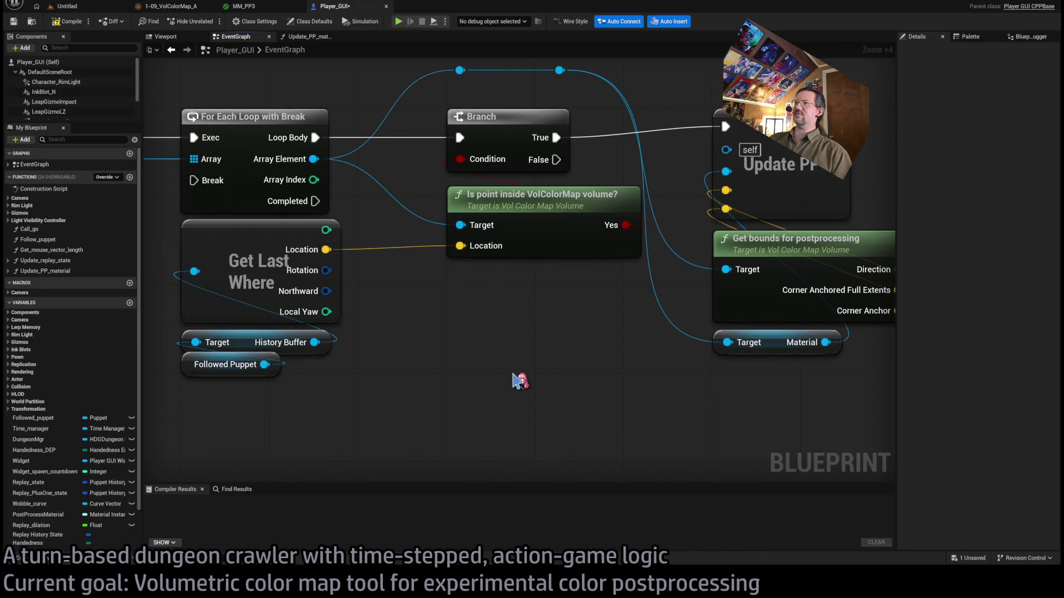
mouse_move(542, 377)
left_mouse_down()
mouse_move(551, 373)
mouse_move(551, 392)
mouse_move(521, 367)
left_mouse_up()
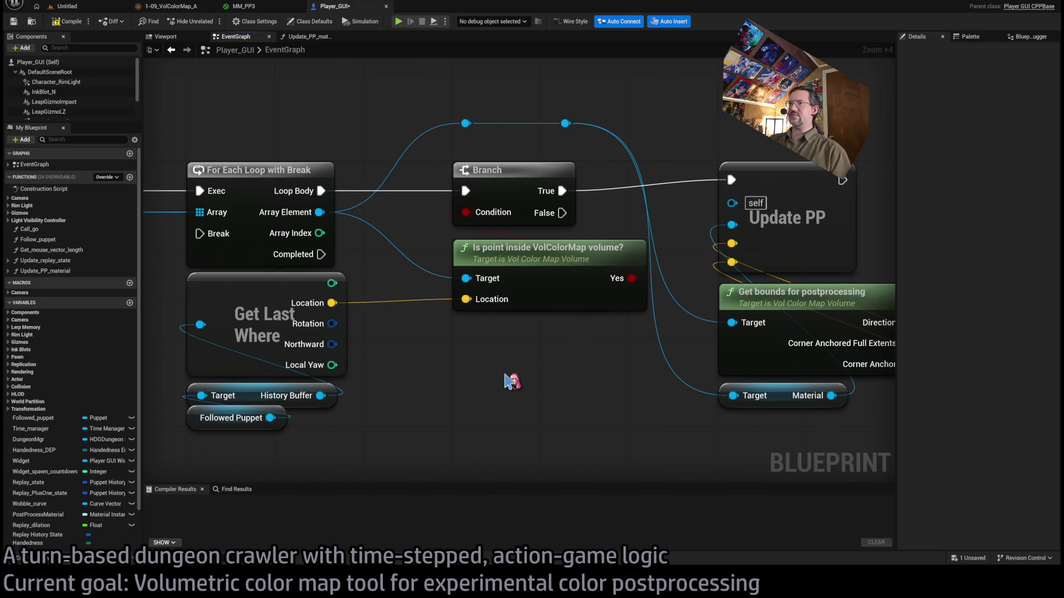
scroll(509, 378, "down", 2)
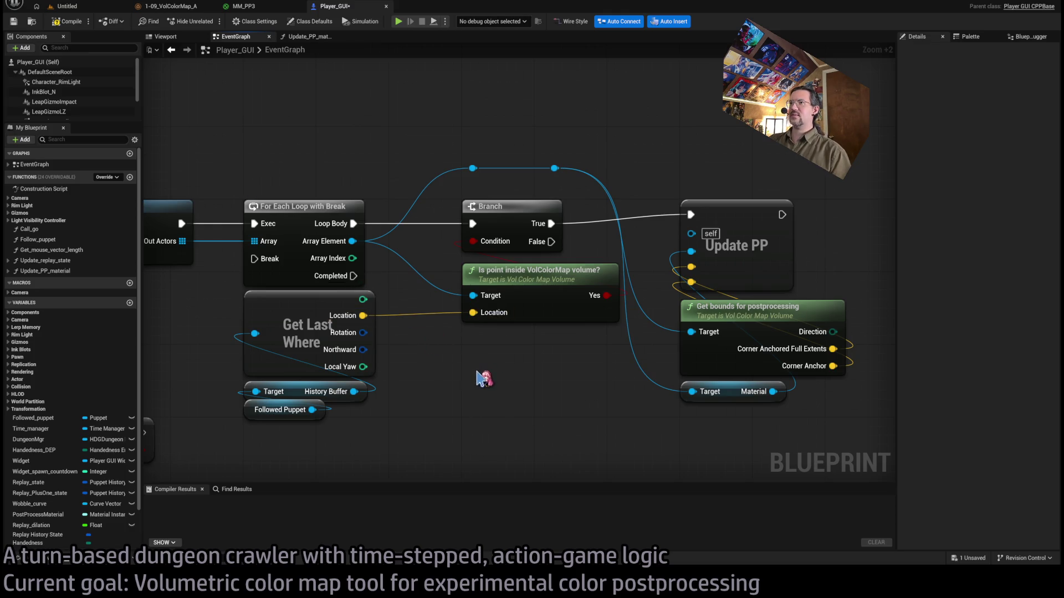
scroll(507, 375, "up", 1)
scroll(514, 374, "down", 1)
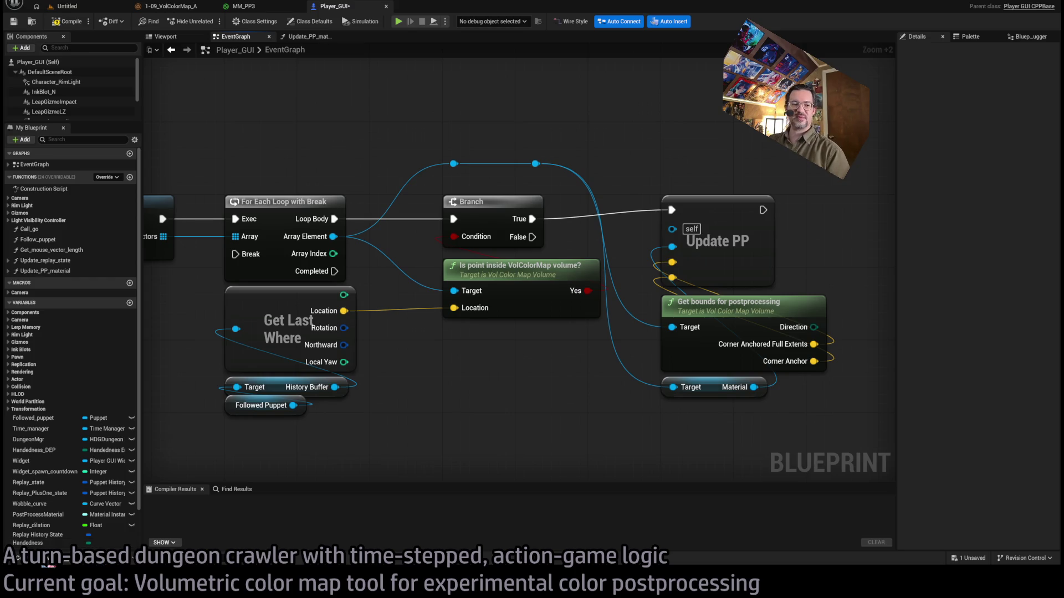
left_click_drag(510, 384, 421, 369)
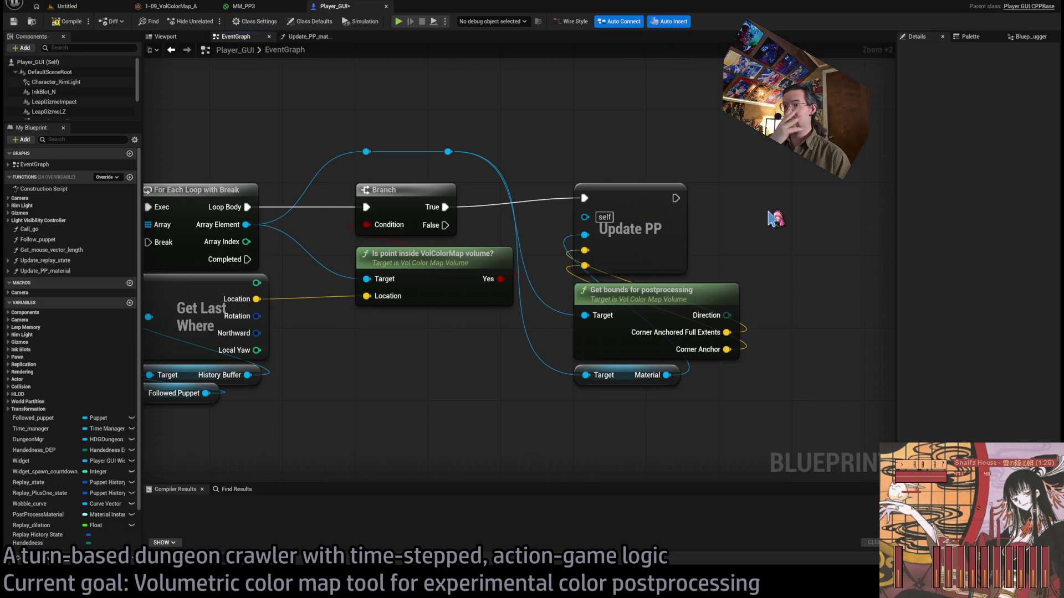
Open the Update_PP_material function graph from the Update PP call.
scroll(742, 212, "down", 2)
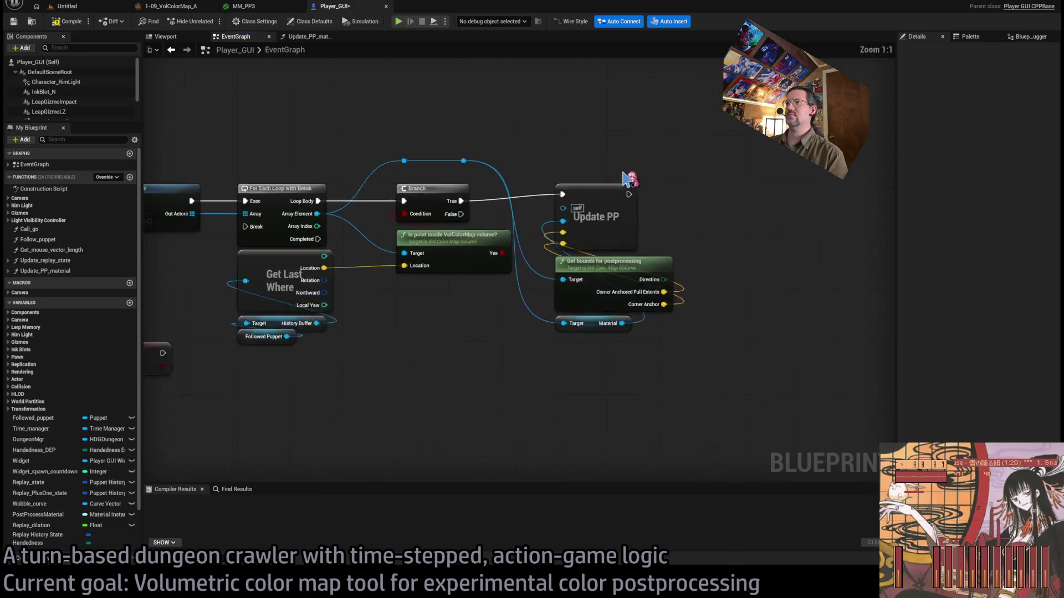
left_click_drag(576, 208, 510, 193)
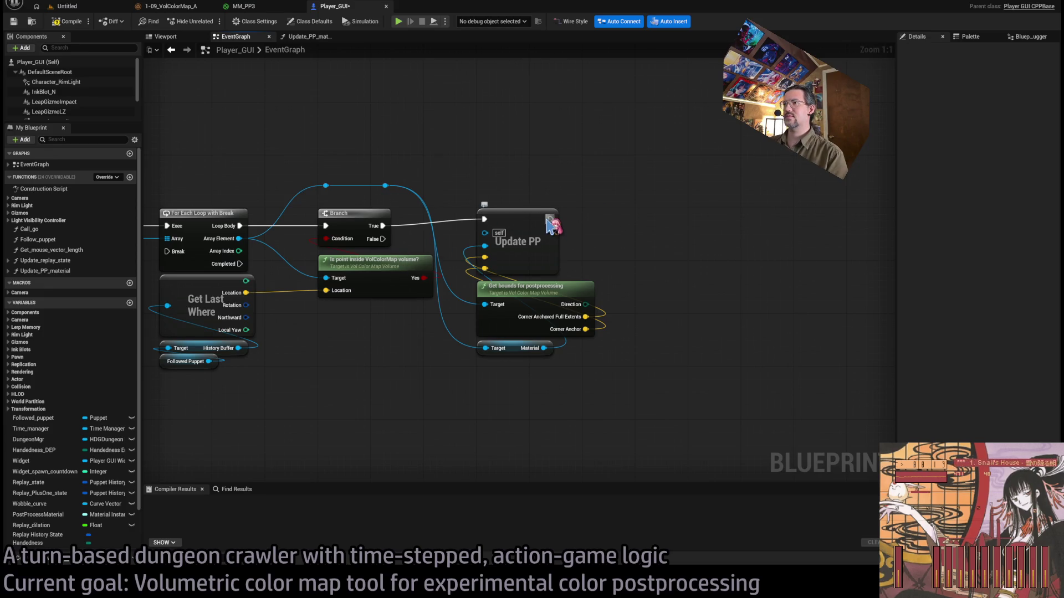
double_click(549, 240)
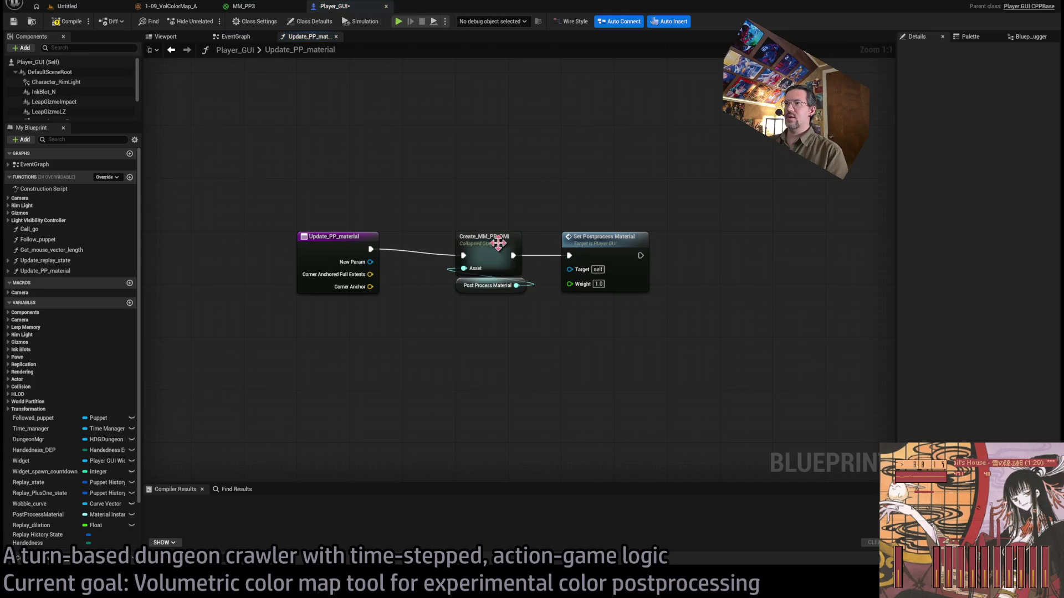
Move Set Postprocess Material far right and the Post Process Material getter lower down.
scroll(639, 242, "down", 3)
left_click_drag(427, 258, 782, 261)
scroll(401, 266, "up", 5)
left_click(489, 266)
left_click_drag(377, 260, 324, 439)
Delete the Post Process Material getter and expand Create_MM_PP_DMI into its individual nodes.
left_click(402, 222)
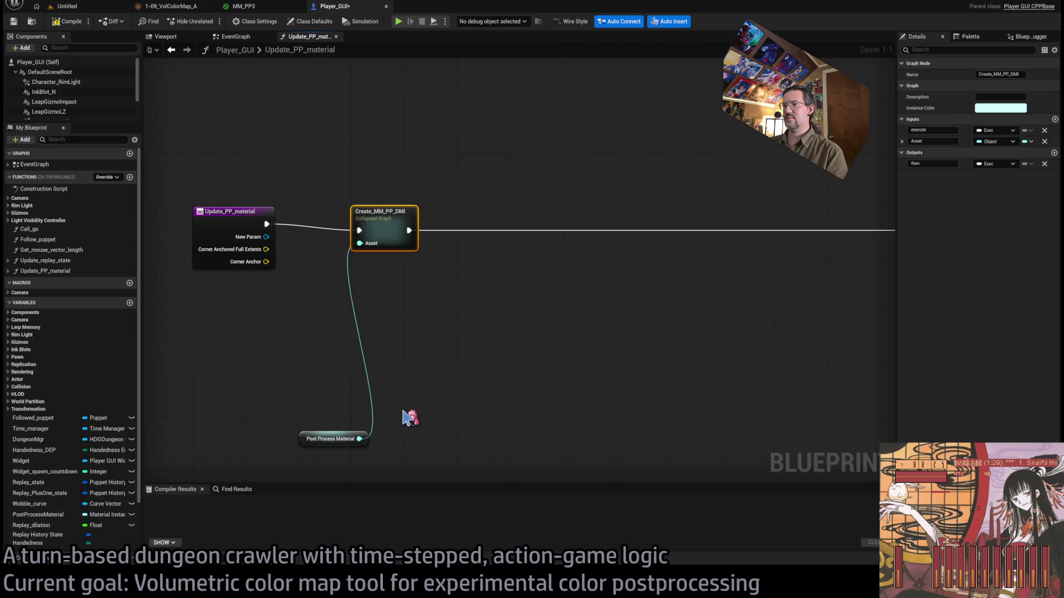
left_click(331, 439)
key("Delete")
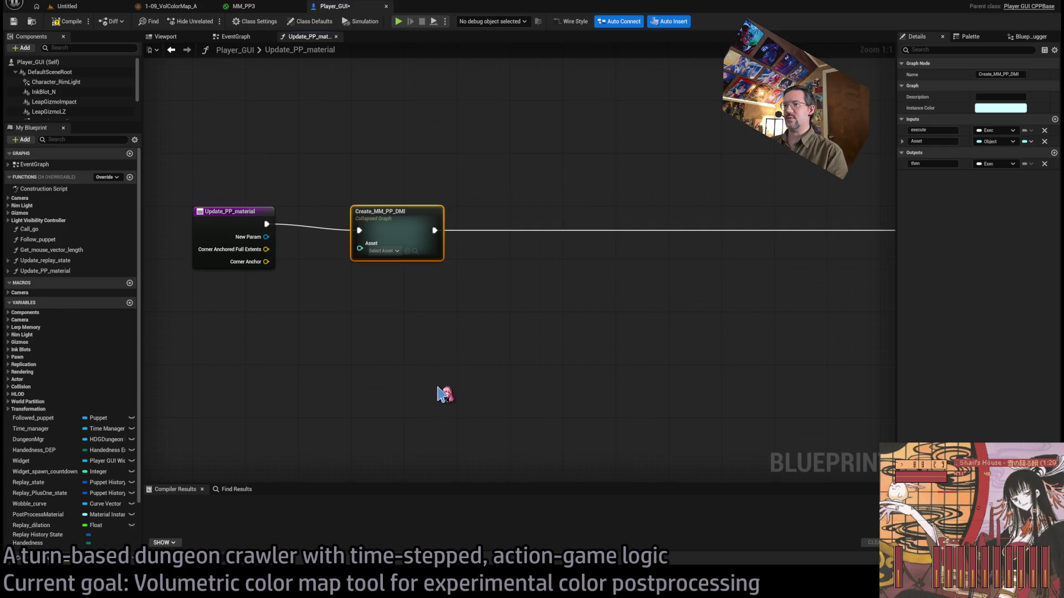
key("ctrl+e")
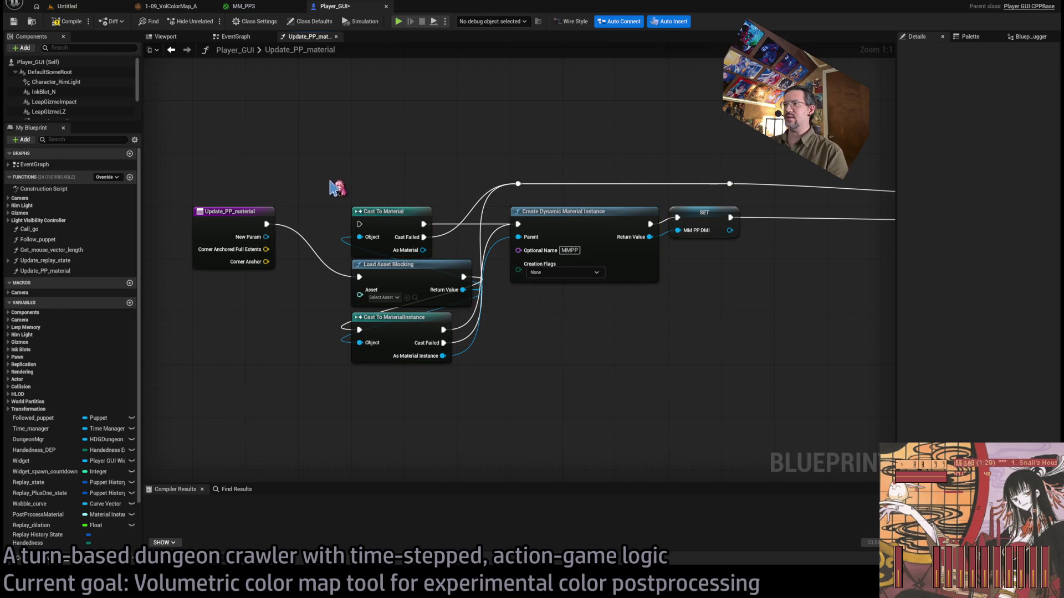
Delete Cast To Material, Load Asset Blocking and Cast To MaterialInstance, then wire New Param to Parent.
left_click_drag(313, 342, 446, 399)
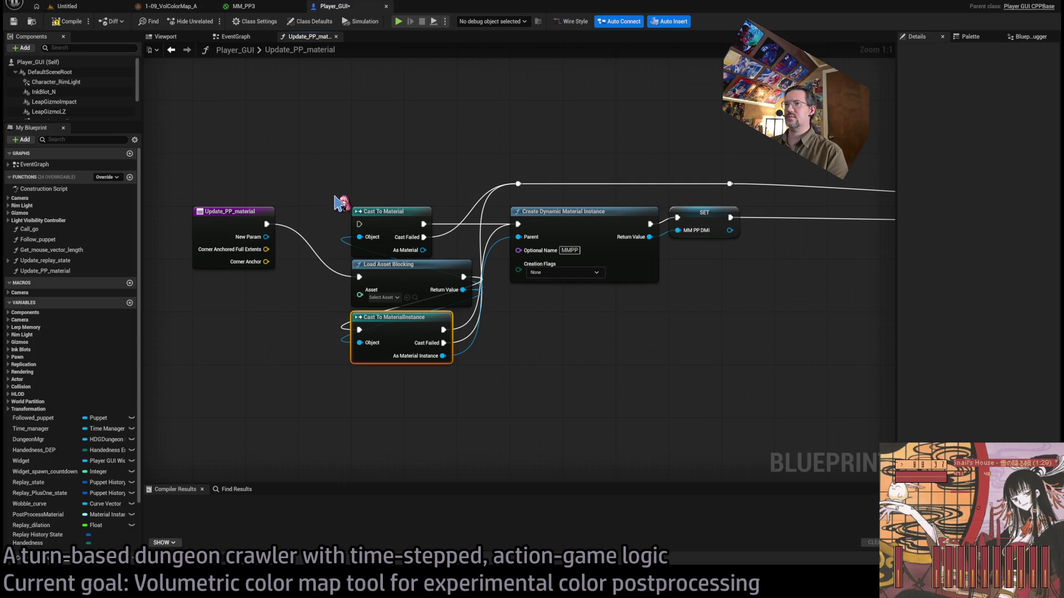
left_click_drag(328, 191, 405, 289)
key("Delete")
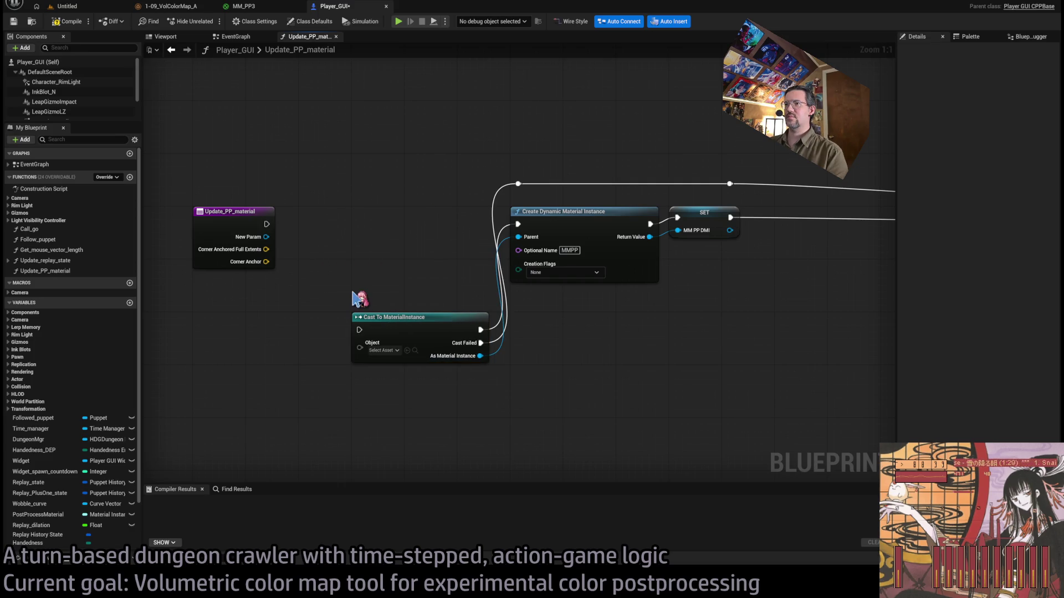
key("ctrl+z")
key("Delete")
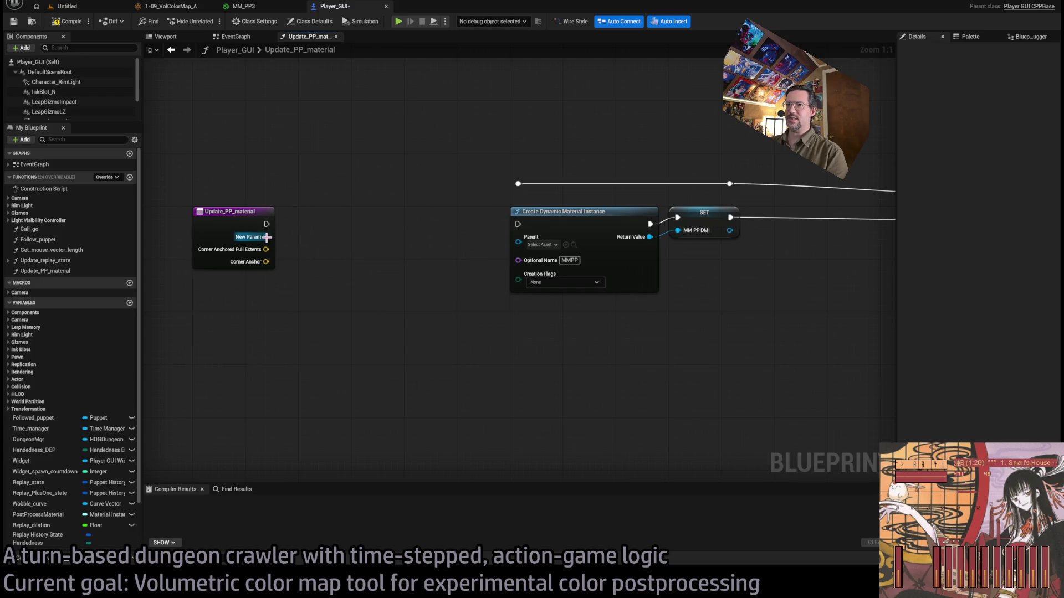
left_click_drag(267, 237, 519, 242)
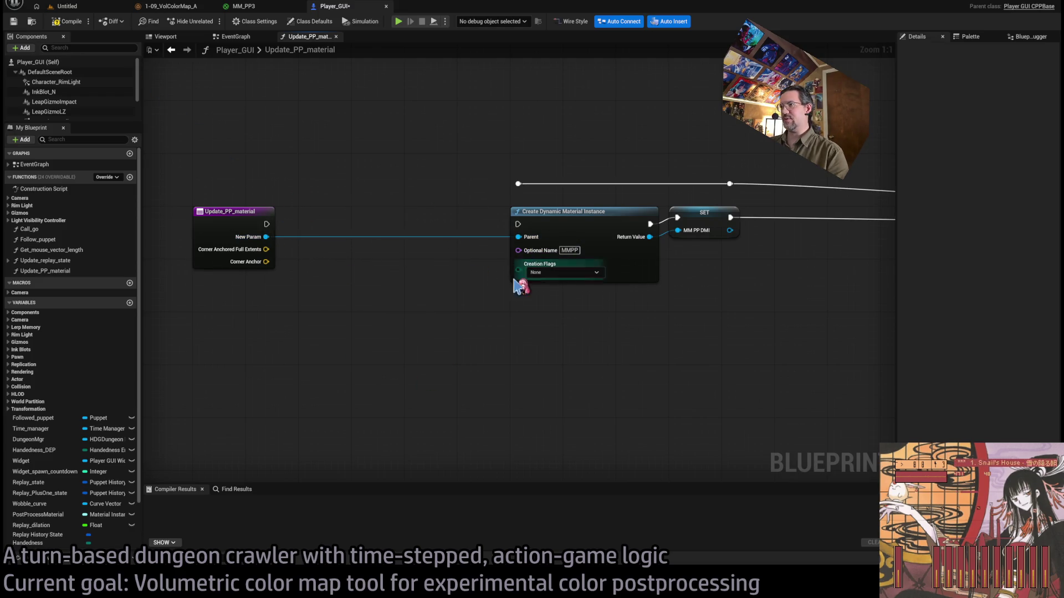
Remove the leftover reroute points and move Create Dynamic Material Instance and SET beside the entry node.
left_click_drag(276, 226, 518, 225)
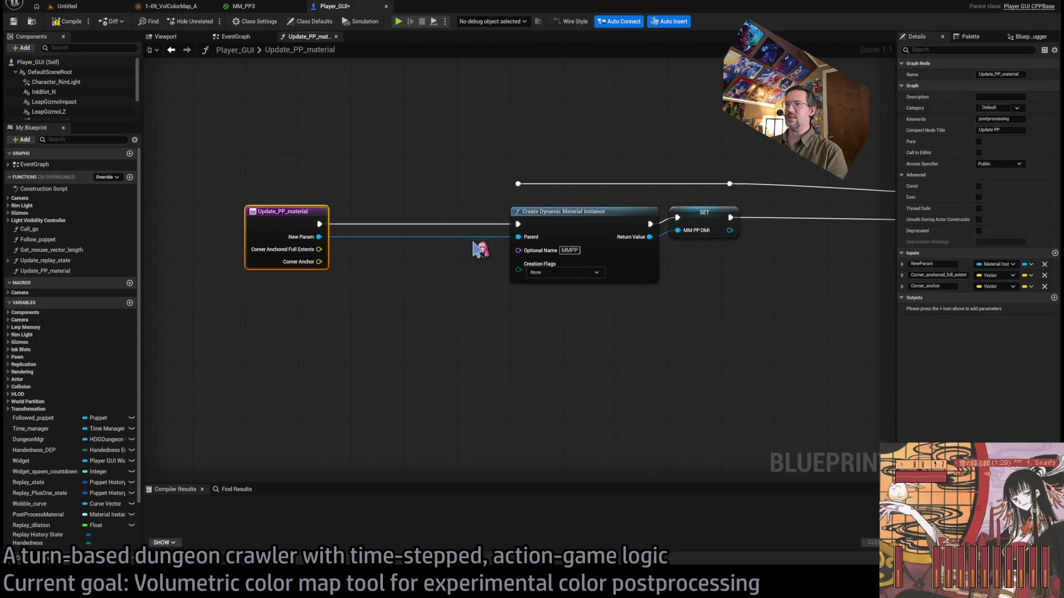
left_click_drag(345, 177, 571, 208)
key("Delete")
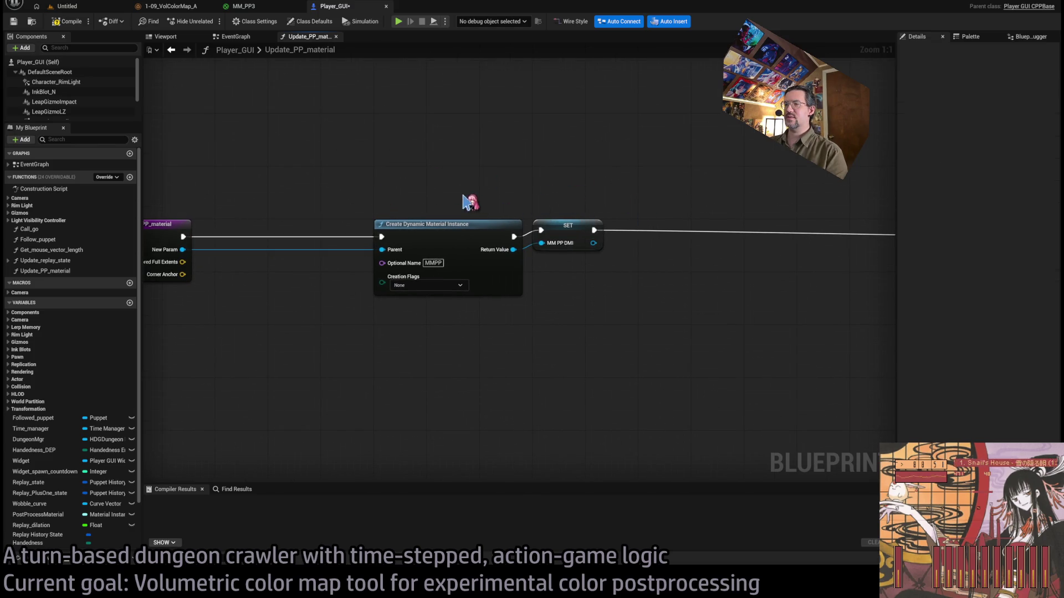
scroll(473, 204, "down", 1)
left_click_drag(411, 184, 602, 298)
left_click_drag(429, 228, 337, 227)
left_click(471, 283)
scroll(471, 282, "up", 2)
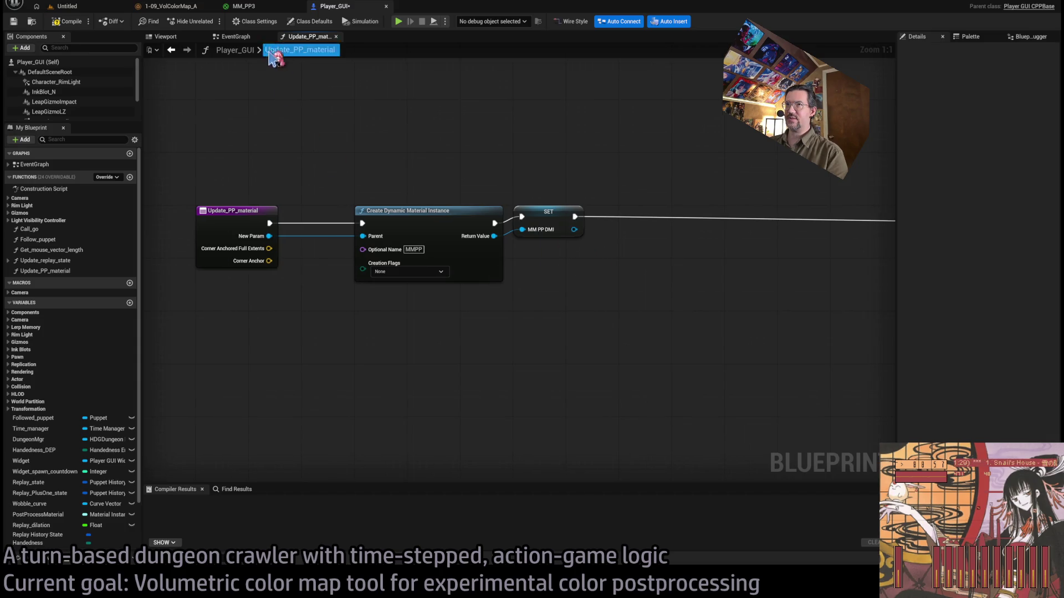
left_click(244, 6)
Rename the blue vector parameter to AnchorLocation, place it beside Multiply and collapse its preview.
scroll(689, 173, "down", 3)
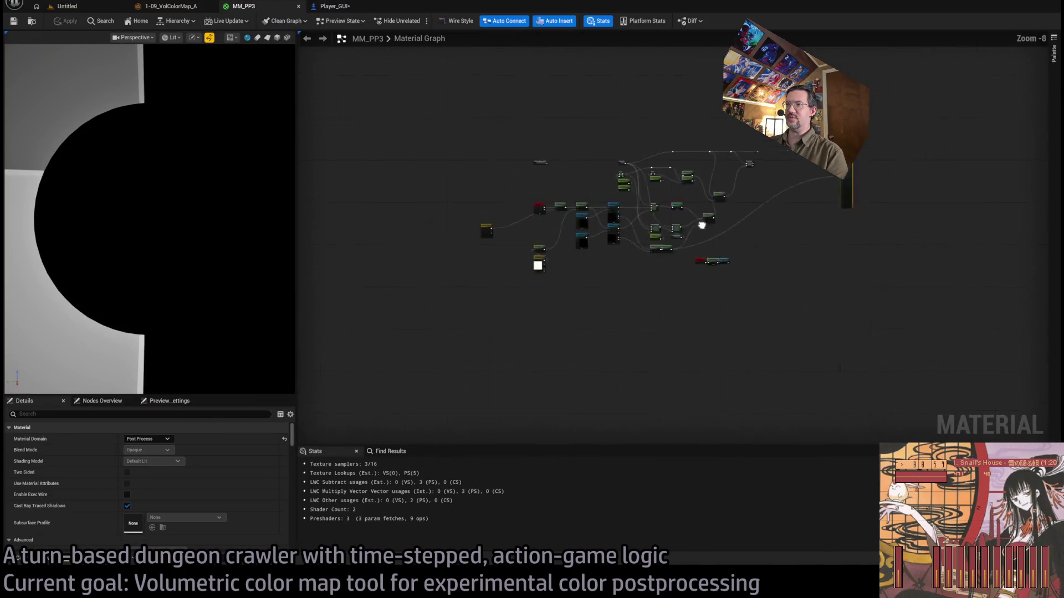
scroll(554, 245, "up", 3)
left_click(518, 215)
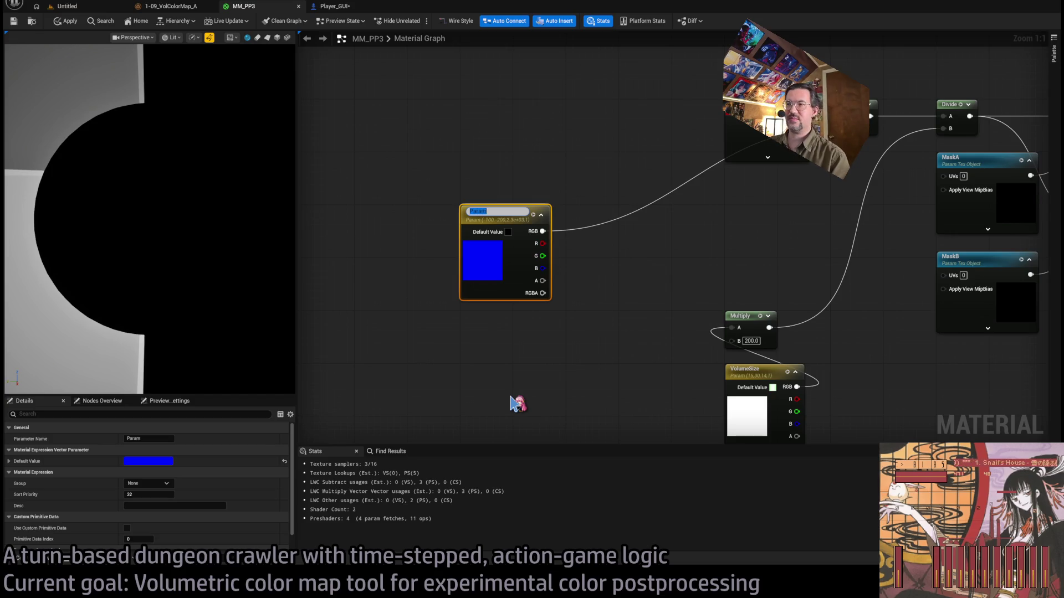
type("AnchorLocatio")
key("Return")
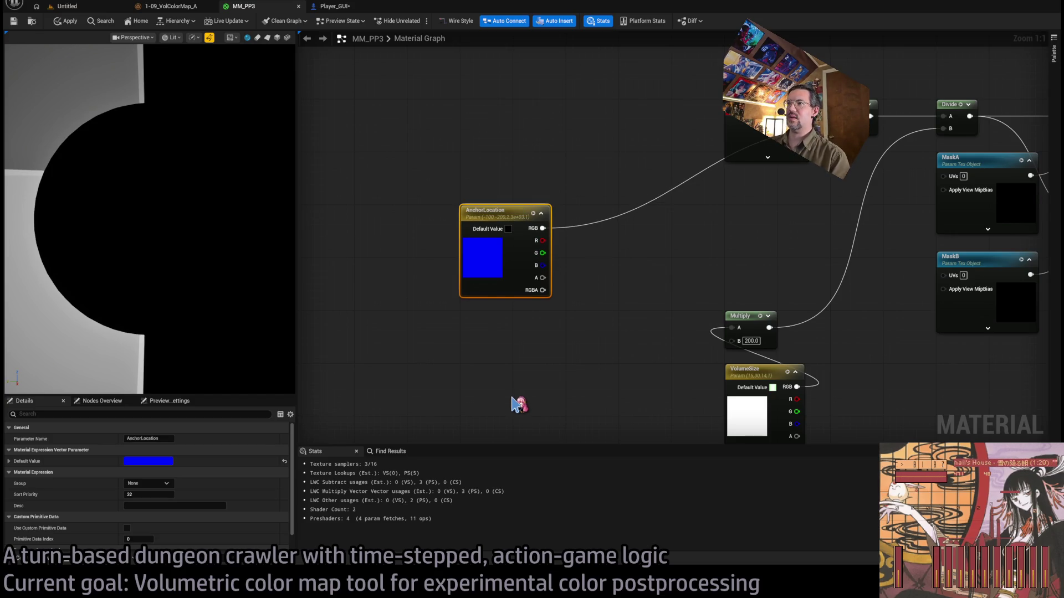
left_click_drag(488, 229, 752, 228)
left_click(805, 213)
left_click(568, 237)
Back in Update_PP_material, pull a wire from the MM PP DMI output.
left_click_drag(568, 237, 530, 225)
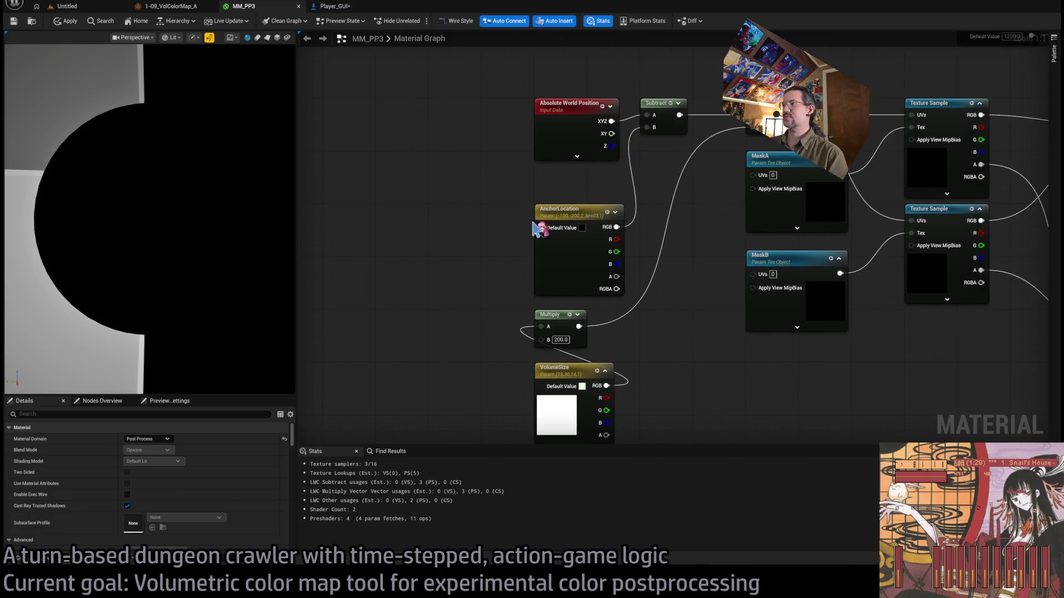
left_click(331, 8)
left_click_drag(574, 229, 625, 276)
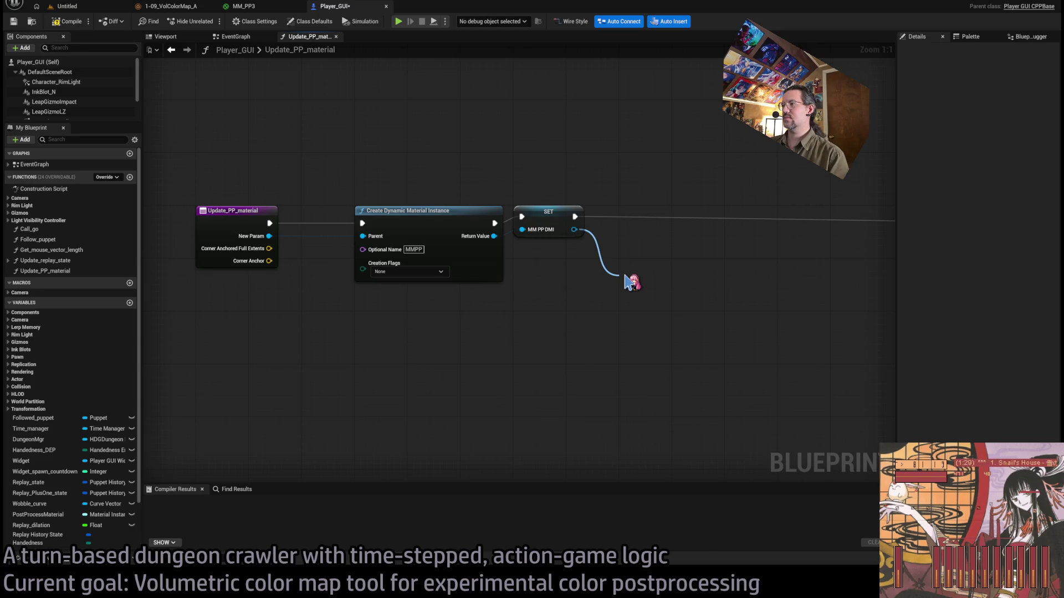
Add a Set Vector Parameter Value node on MM PP DMI for AnchorLocation, fed by Make Linear Color.
mouse_move(625, 282)
left_mouse_down()
mouse_move(613, 280)
mouse_move(620, 271)
left_mouse_up()
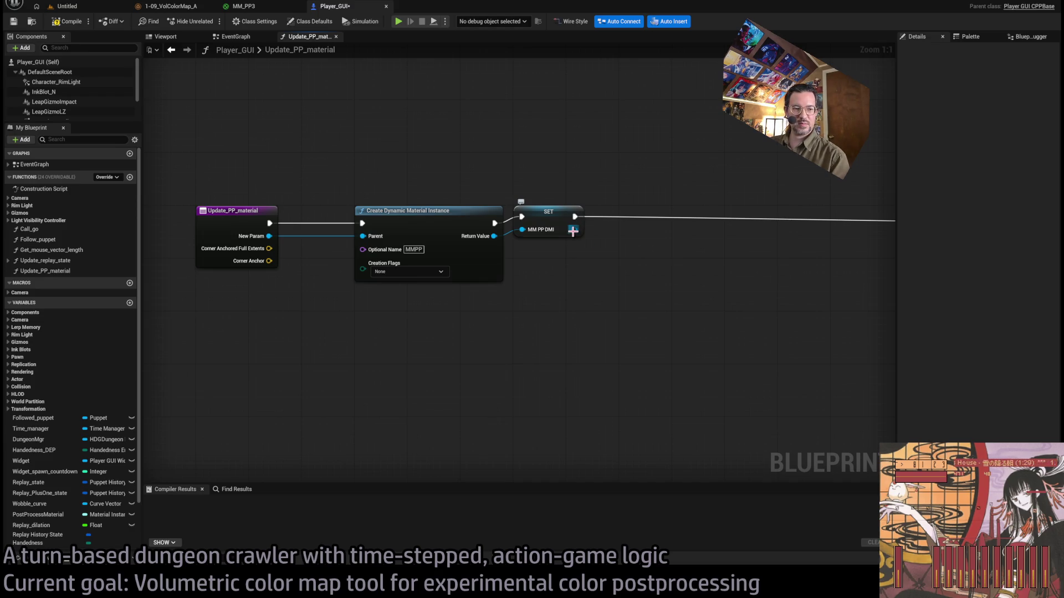
left_click_drag(573, 230, 630, 285)
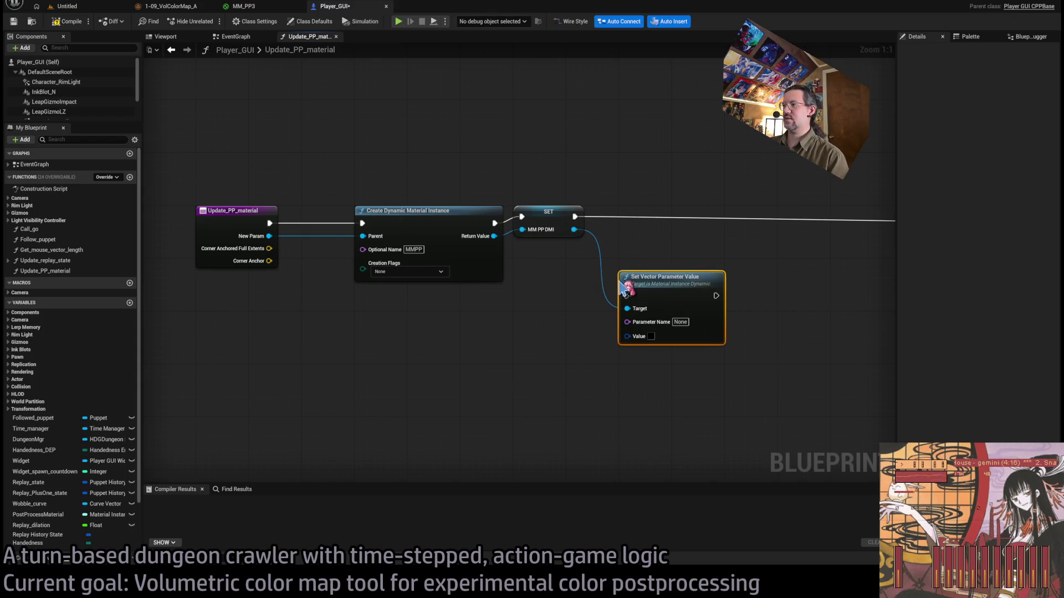
left_click_drag(690, 321, 685, 262)
left_click(682, 256)
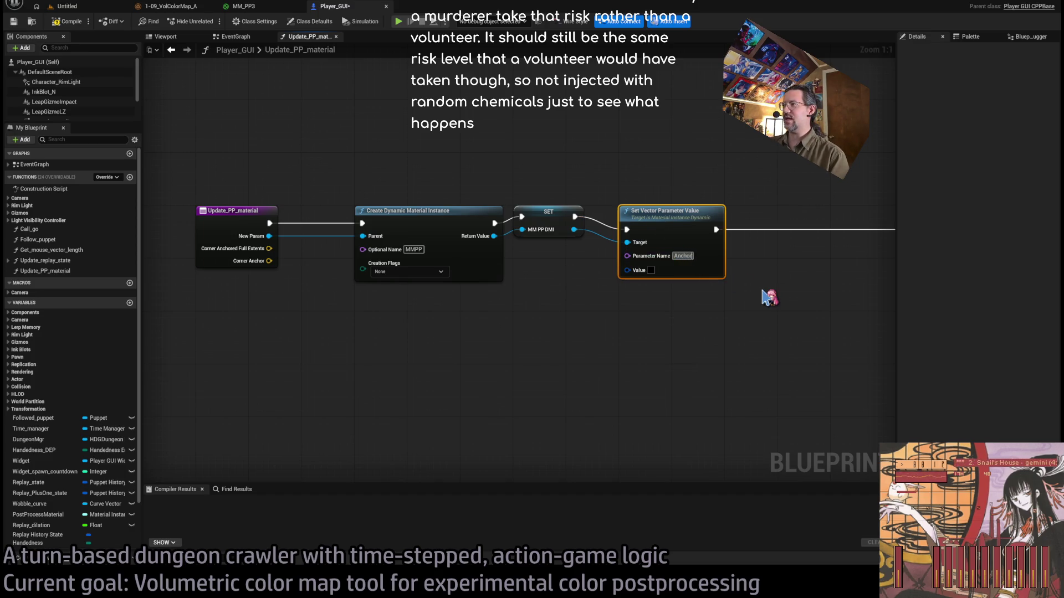
type("Location")
left_click(703, 346)
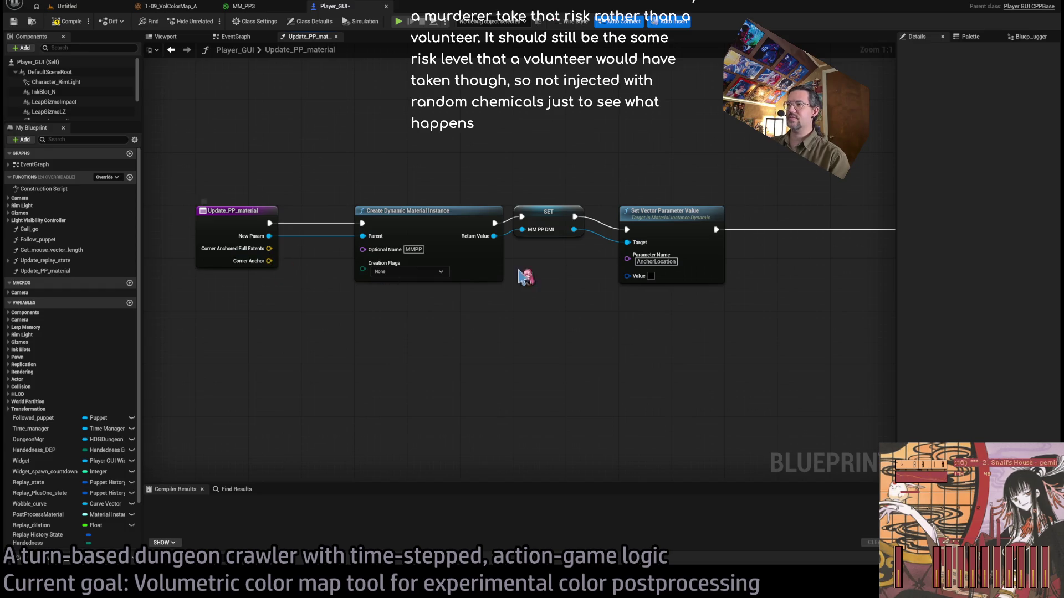
left_click_drag(627, 276, 637, 331)
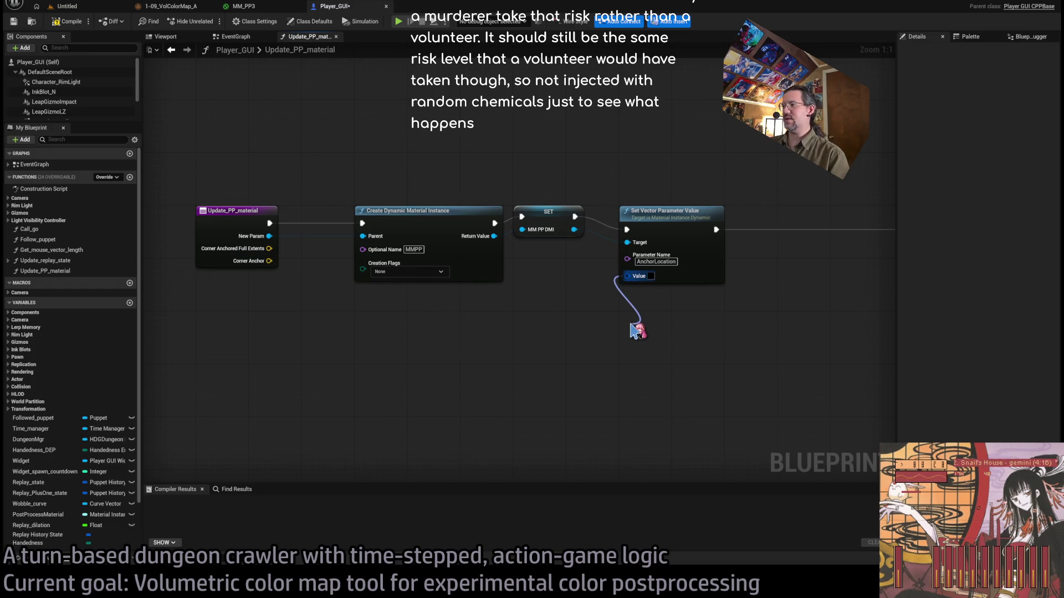
left_click_drag(636, 331, 643, 308)
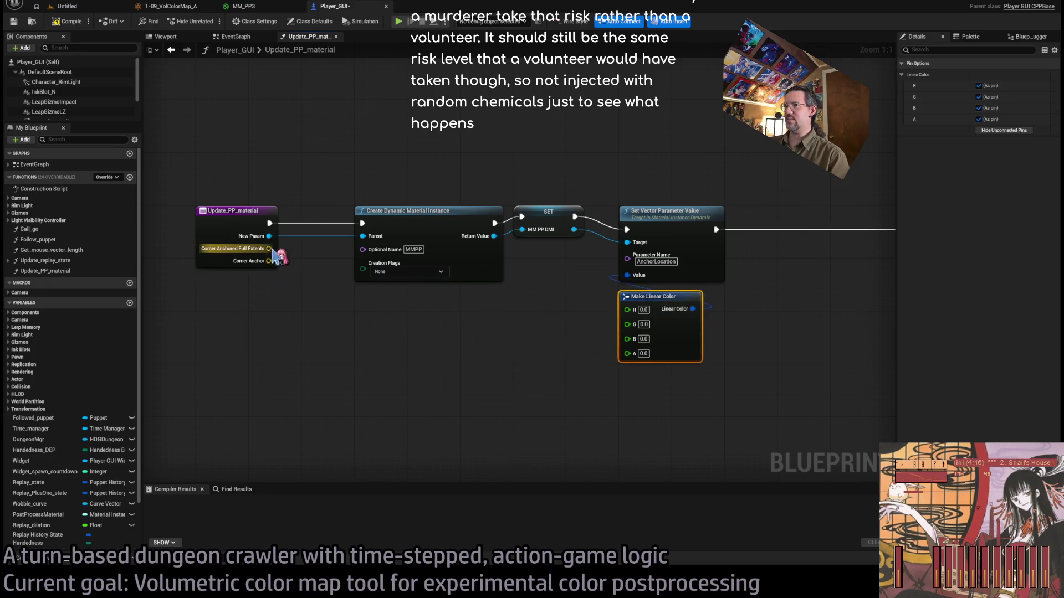
Wire Corner Anchor into the AnchorLocation Value pin, routed below through a raised reroute point.
mouse_move(268, 248)
left_mouse_down()
mouse_move(368, 348)
mouse_move(280, 364)
left_mouse_up()
mouse_move(269, 261)
left_mouse_down()
mouse_move(386, 399)
mouse_move(649, 277)
left_mouse_up()
left_click_drag(415, 399, 389, 320)
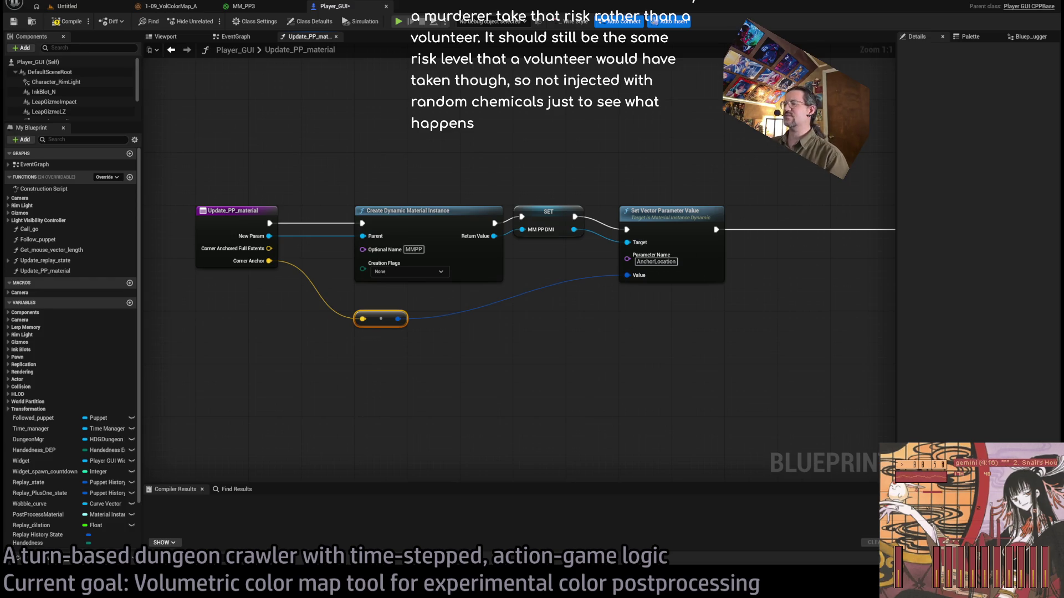
left_click_drag(375, 320, 380, 299)
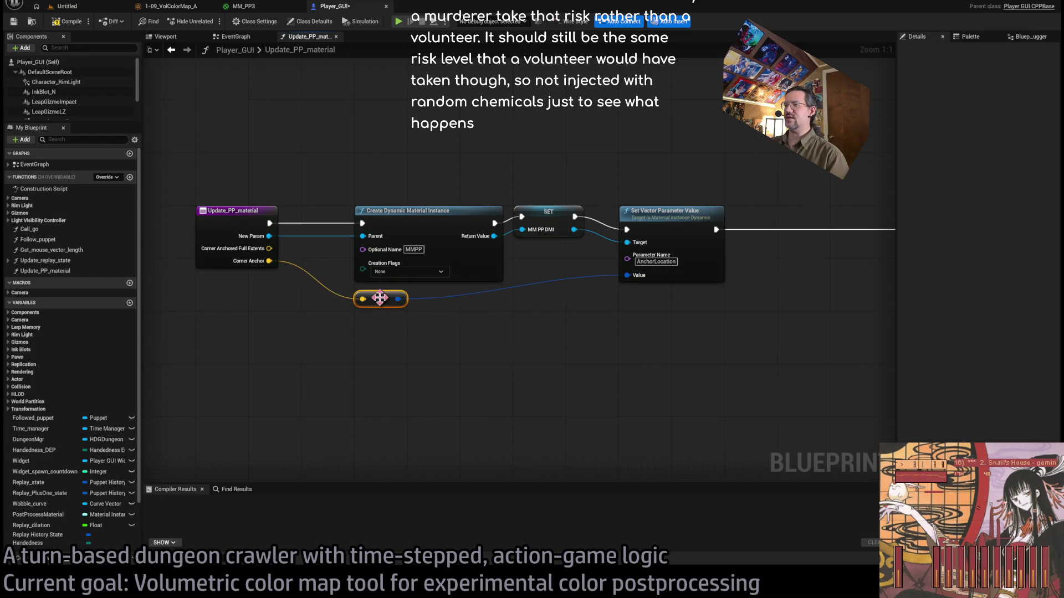
Clean up the Corner Anchor wire's reroute points and reconnect the reroute output to Value.
double_click(429, 298)
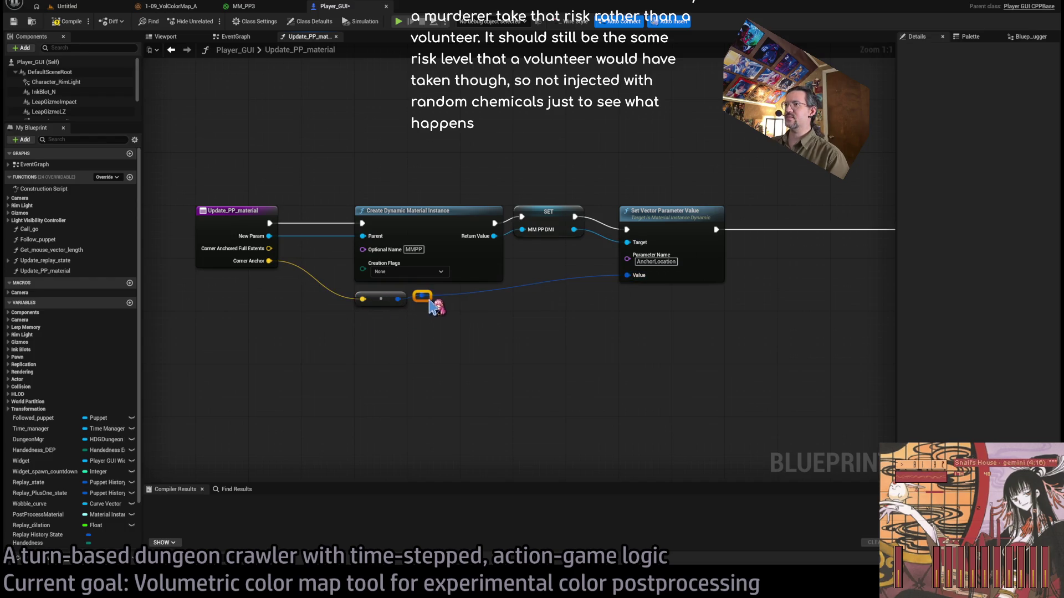
mouse_move(429, 302)
left_mouse_down()
mouse_move(535, 313)
mouse_move(521, 302)
left_mouse_up()
left_click(529, 343)
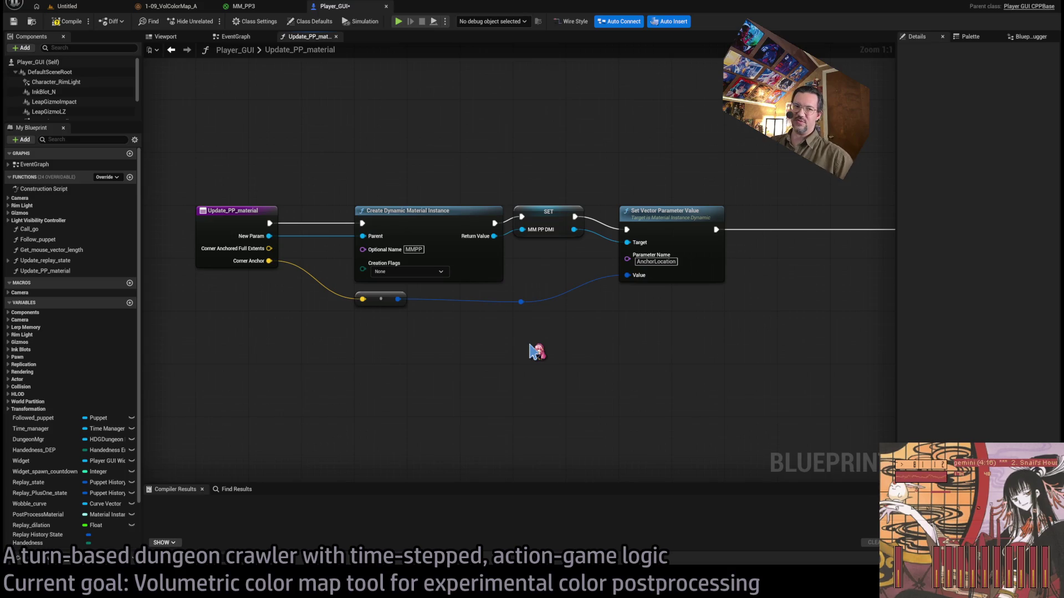
left_click_drag(560, 340, 474, 298)
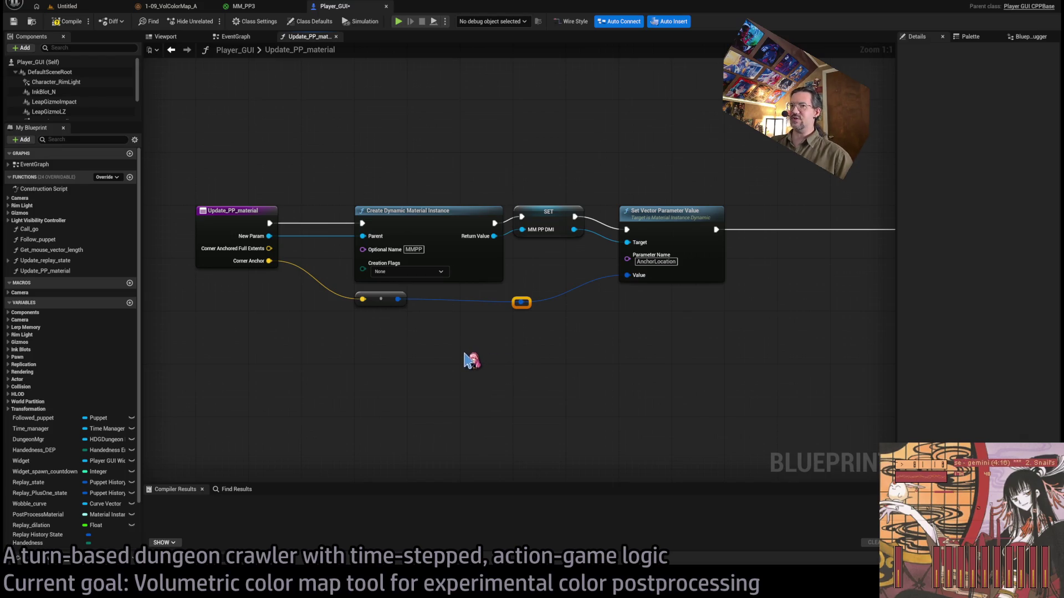
key("Delete")
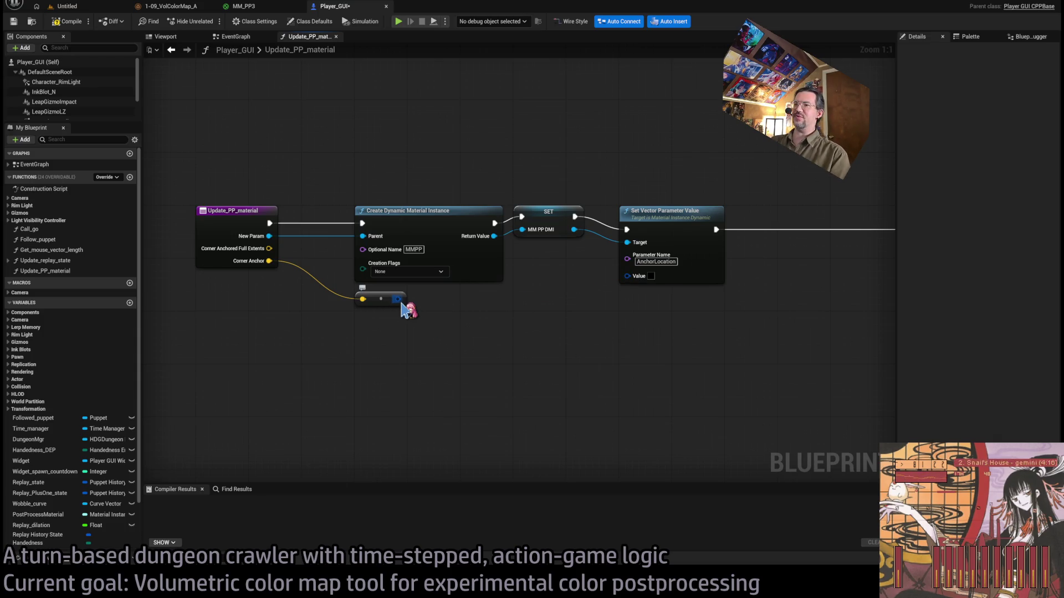
mouse_move(401, 301)
left_mouse_down()
mouse_move(460, 309)
mouse_move(632, 279)
mouse_move(524, 338)
left_mouse_up()
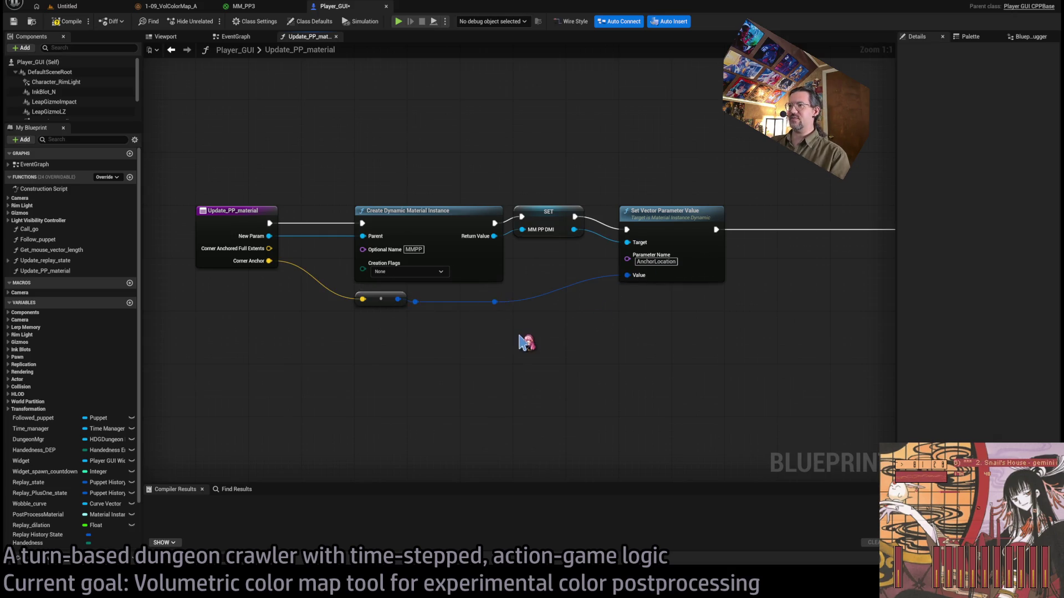
left_click_drag(402, 303, 627, 275)
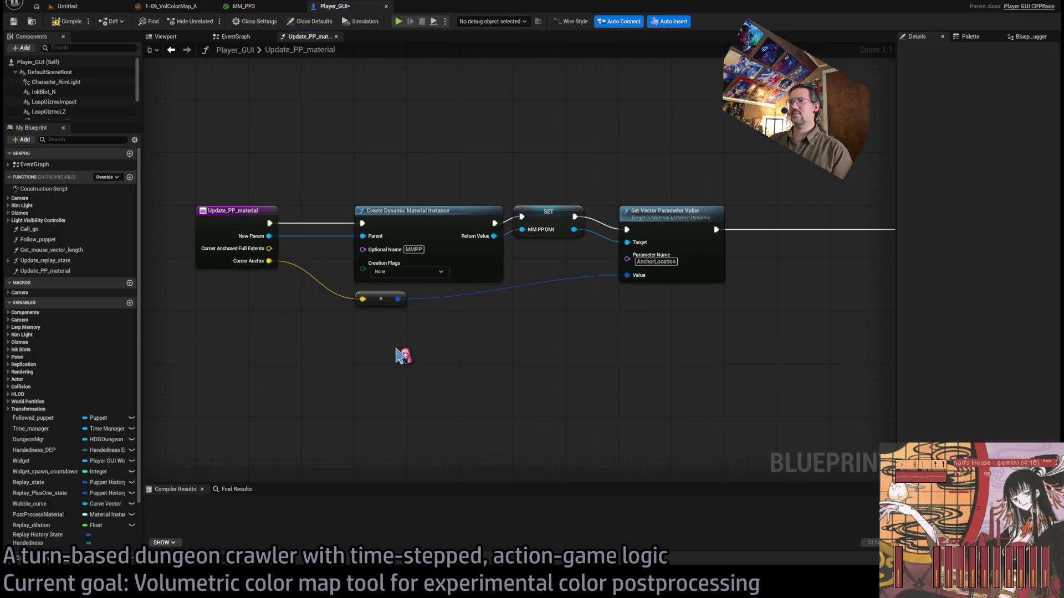
left_click_drag(390, 299, 389, 317)
Move the Set Vector Parameter Value node lower and place a duplicate of it above.
left_click(587, 261)
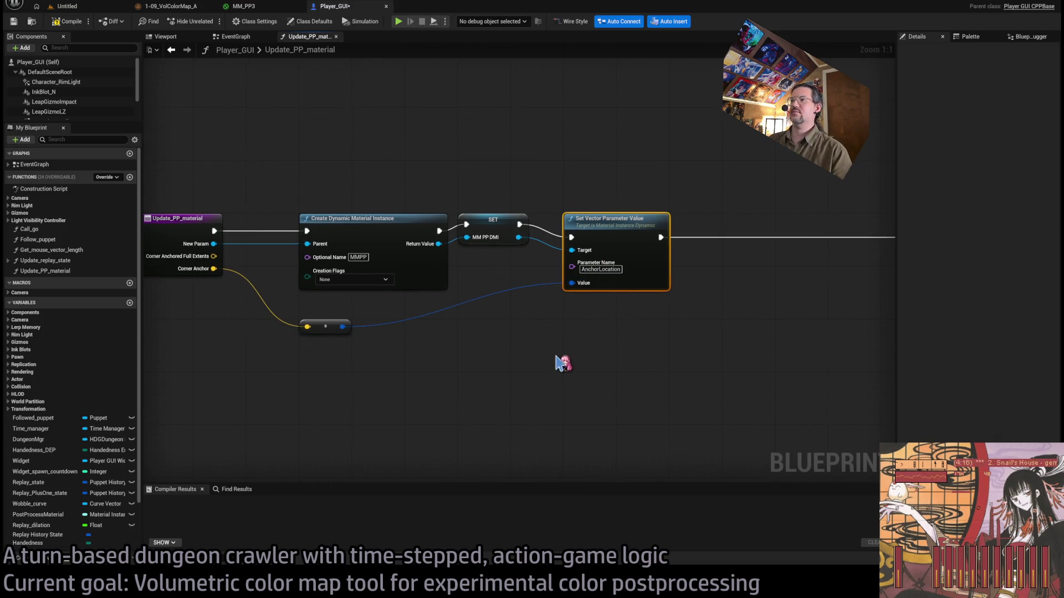
left_click_drag(601, 237, 609, 341)
key("ctrl+d")
left_click_drag(632, 261, 620, 244)
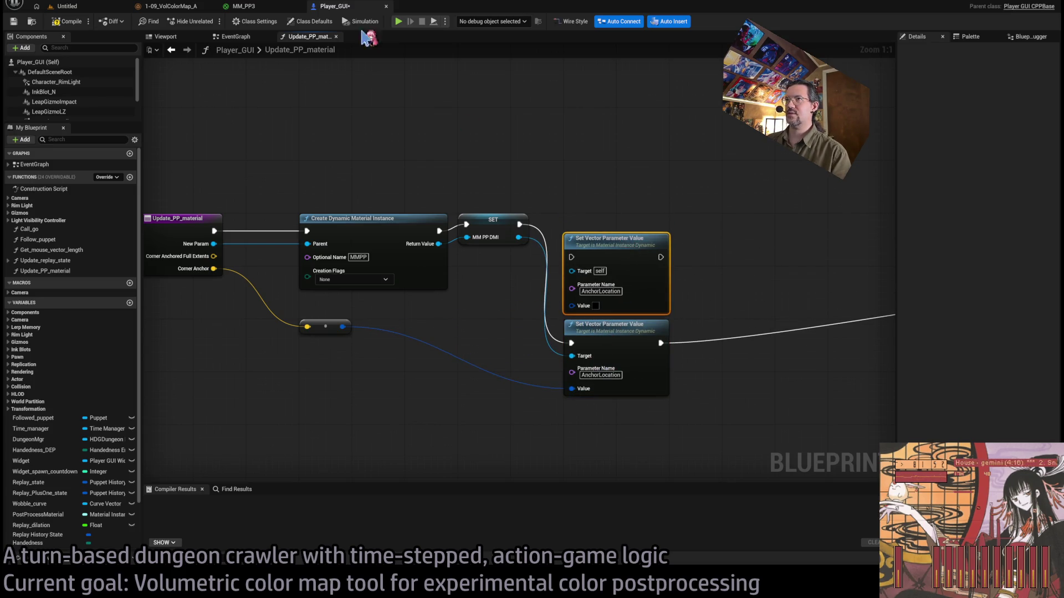
left_click(259, 4)
Delete the Multiply node from the MM_PP3 material graph.
scroll(416, 209, "up", 3)
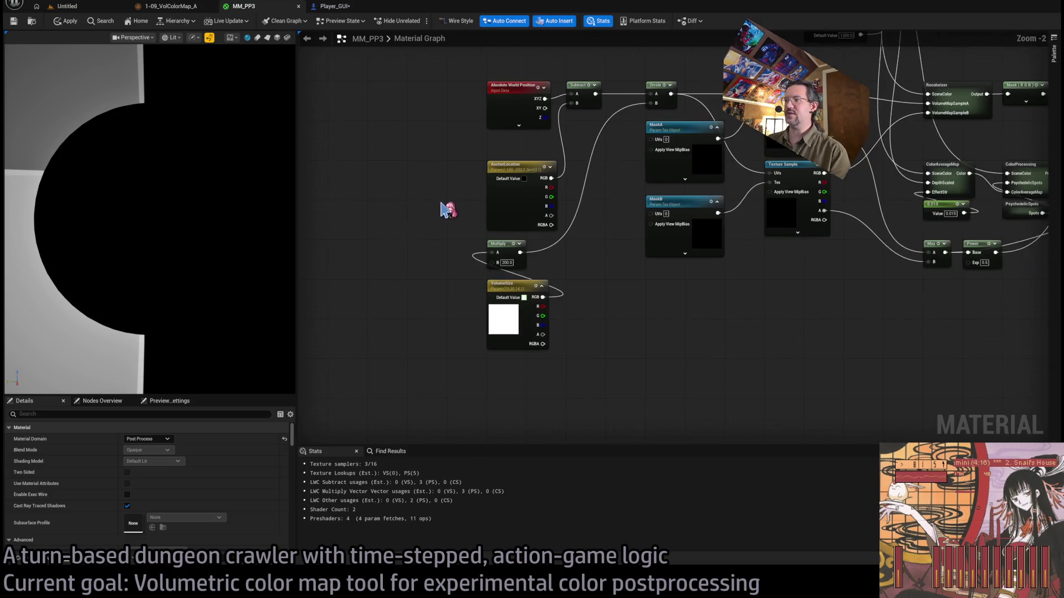
scroll(610, 321, "down", 3)
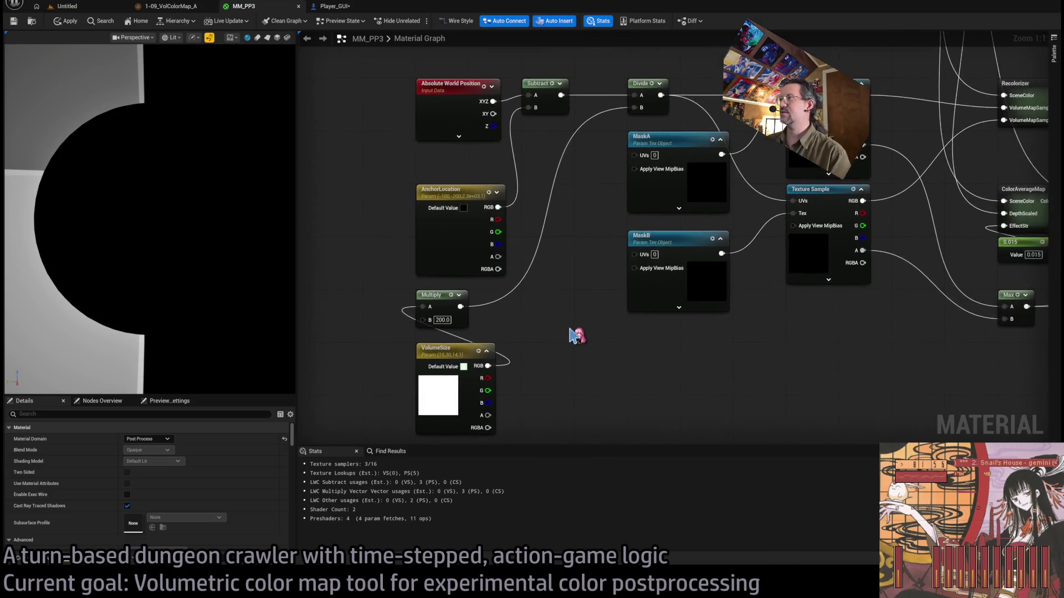
scroll(475, 356, "down", 1)
scroll(523, 373, "up", 1)
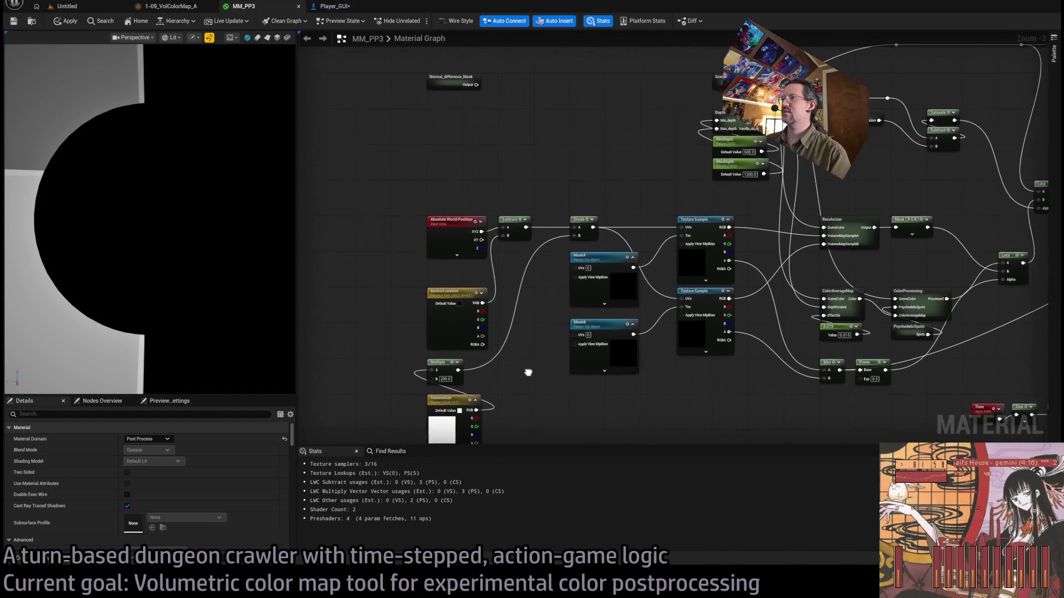
scroll(540, 316, "up", 2)
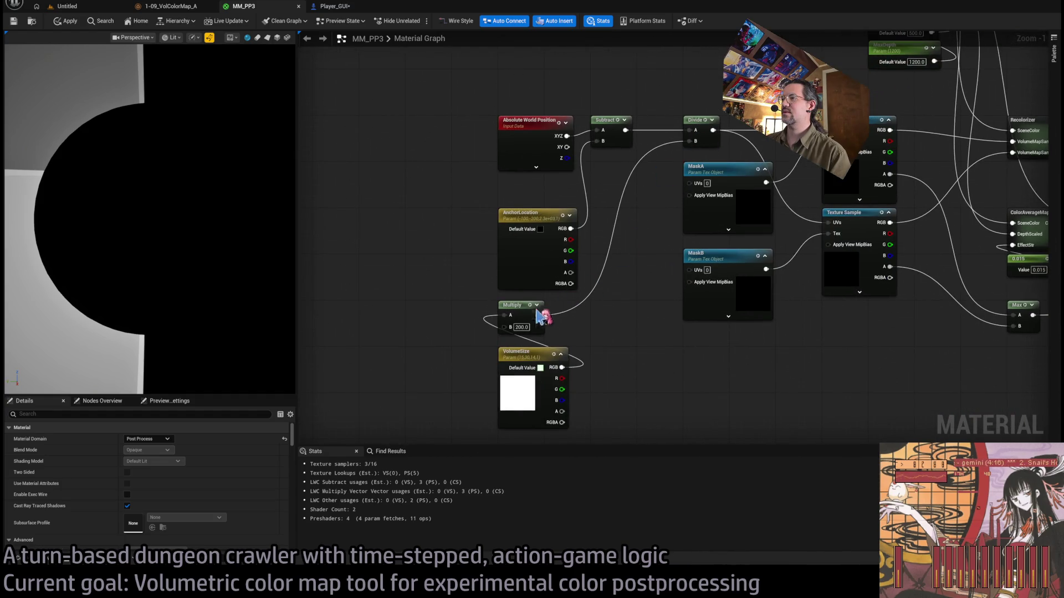
left_click(537, 330)
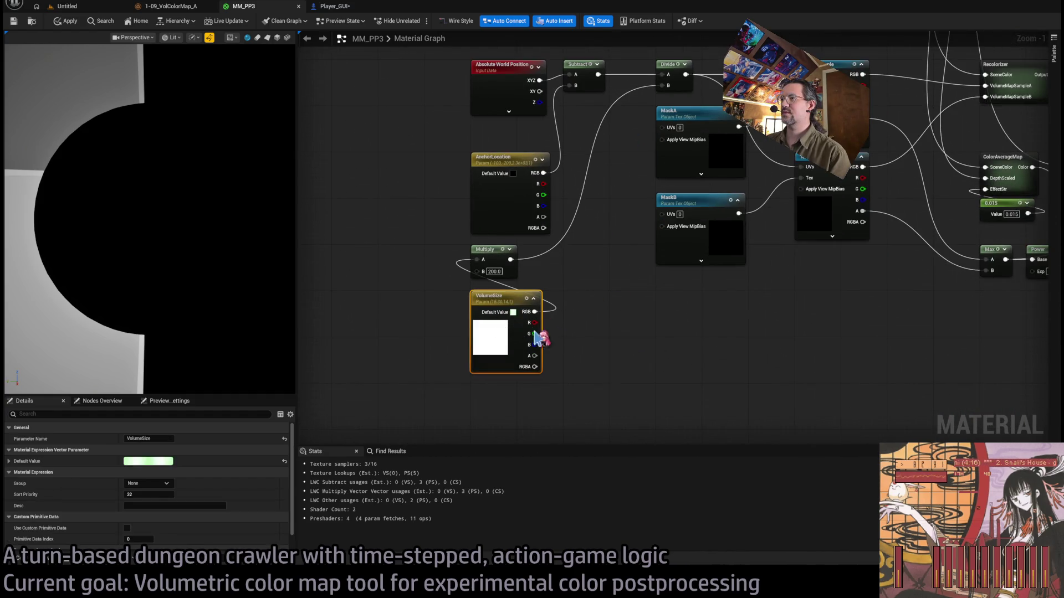
left_click(581, 301)
left_click_drag(582, 301, 501, 311)
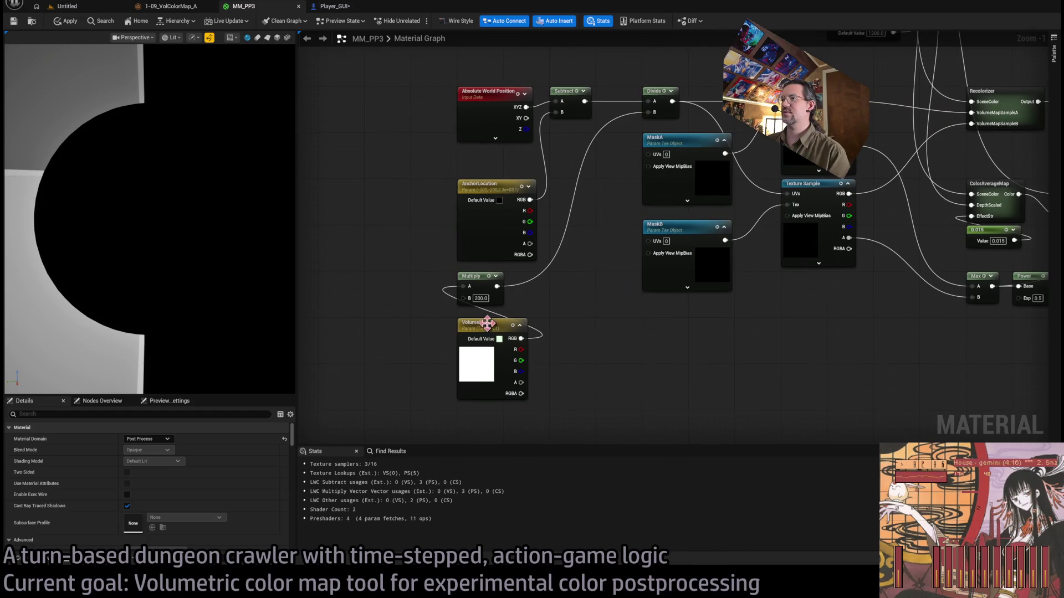
left_click(487, 323)
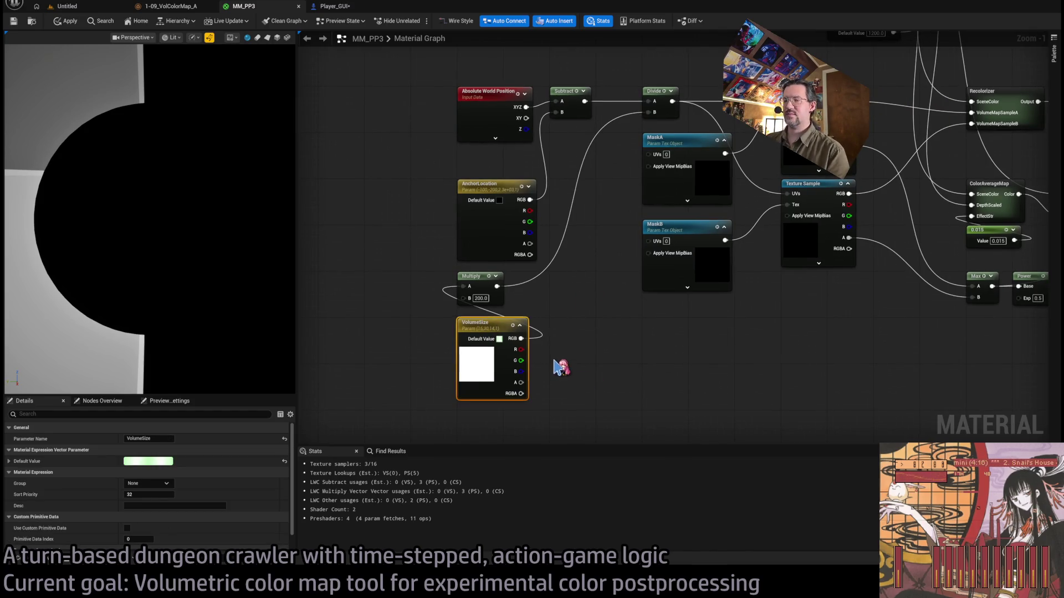
mouse_move(549, 288)
left_mouse_down()
mouse_move(599, 325)
mouse_move(444, 304)
mouse_move(447, 313)
left_mouse_up()
left_click(487, 330, "ctrl")
left_click(497, 329, "ctrl")
key("Delete")
Rename the VolumeSize parameter to ExtentsFromCorner.
left_click(497, 329)
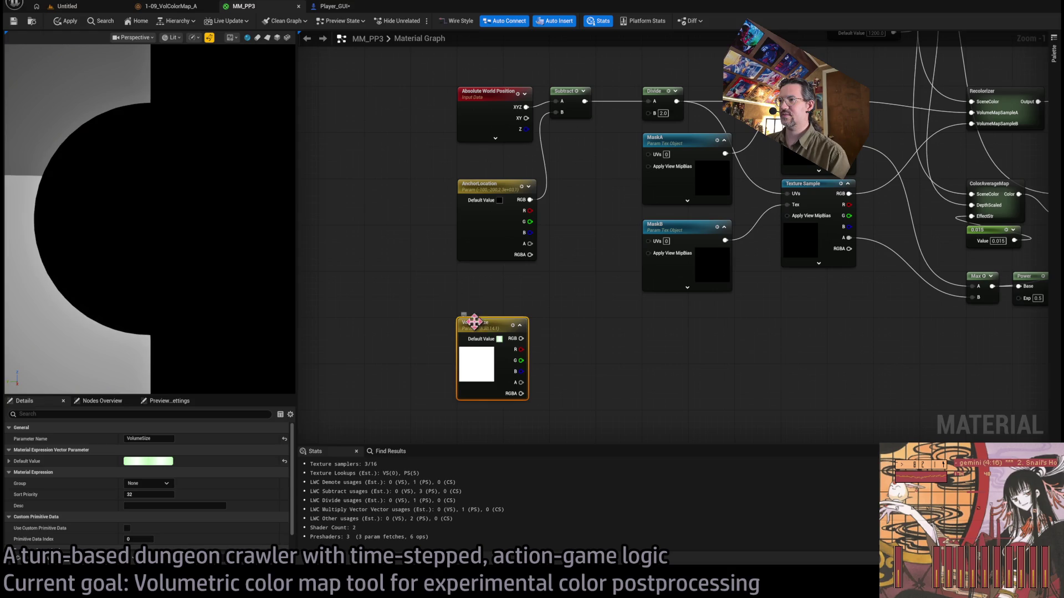
key("F2")
type("ExternalFrom")
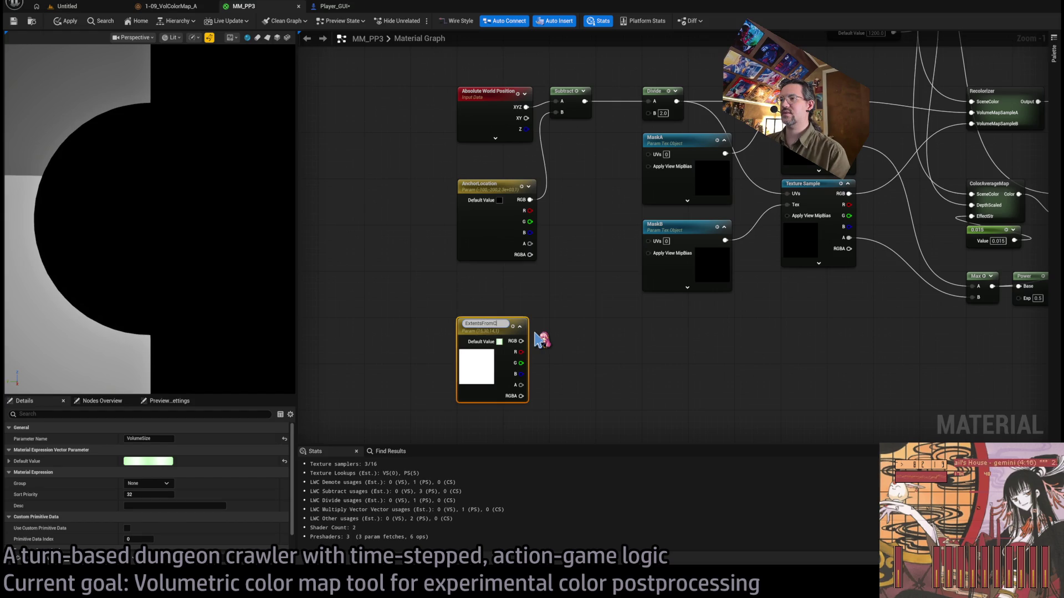
type("orner")
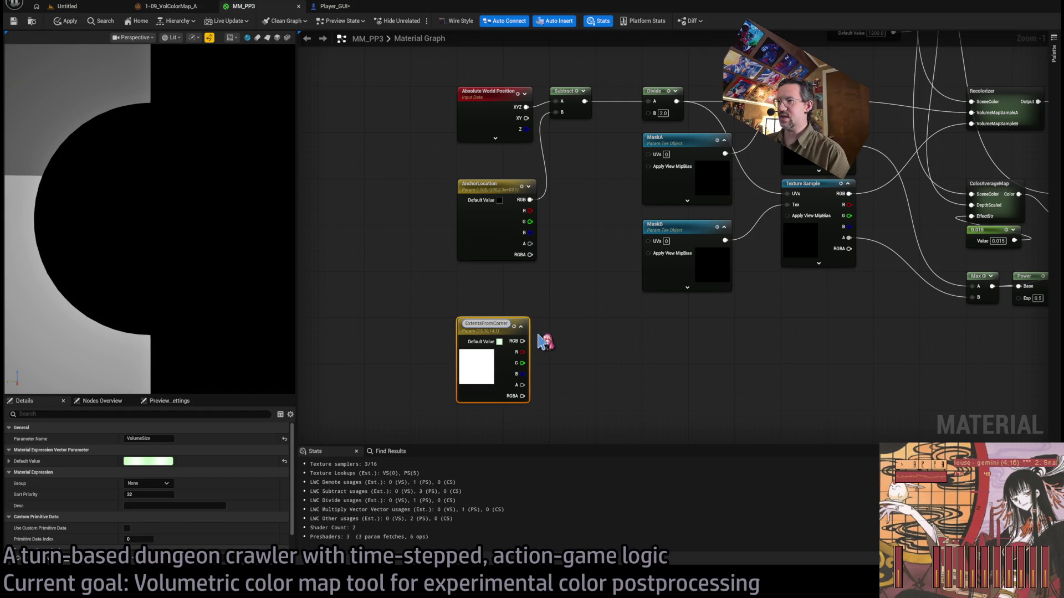
key("Return")
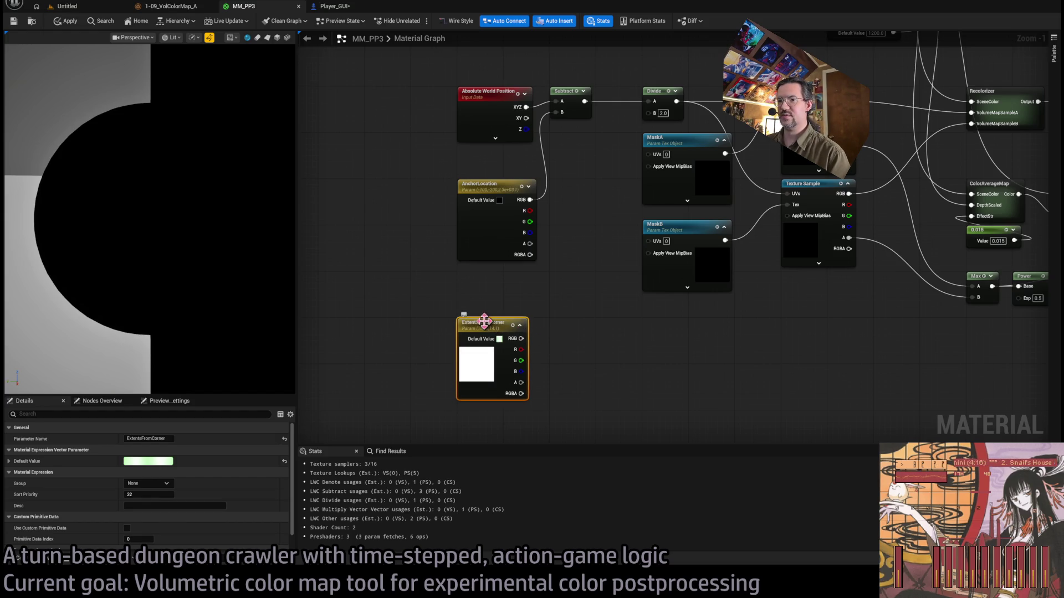
Connect ExtentsFromCorner's RGB output to the Divide node's B input and move it up beside Divide.
mouse_move(521, 339)
left_mouse_down()
mouse_move(654, 138)
mouse_move(593, 230)
mouse_move(603, 256)
mouse_move(662, 116)
left_mouse_up()
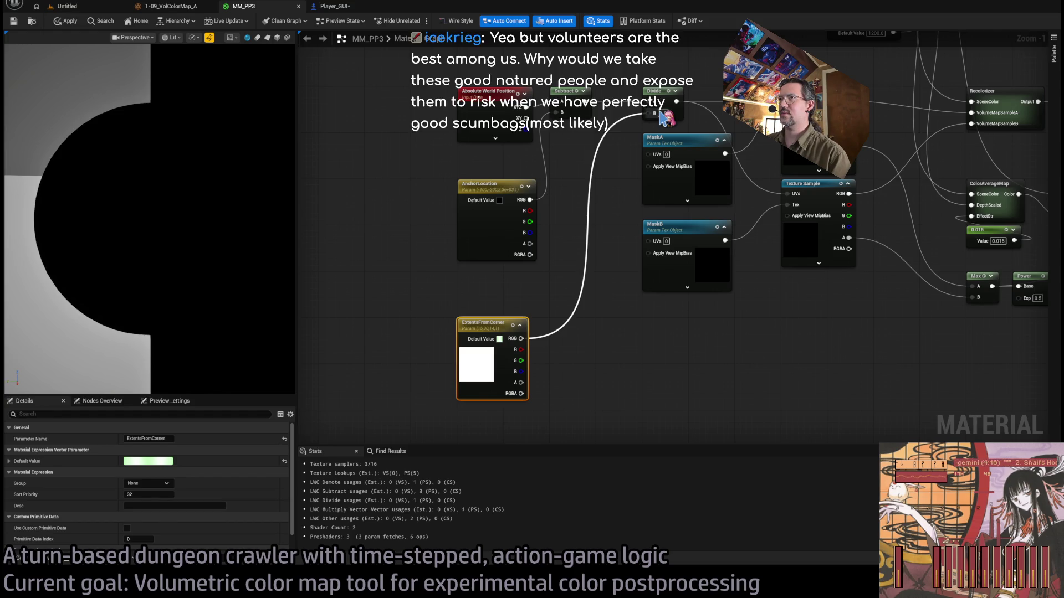
mouse_move(663, 116)
left_mouse_down()
mouse_move(625, 261)
mouse_move(613, 252)
left_mouse_up()
left_click(601, 232)
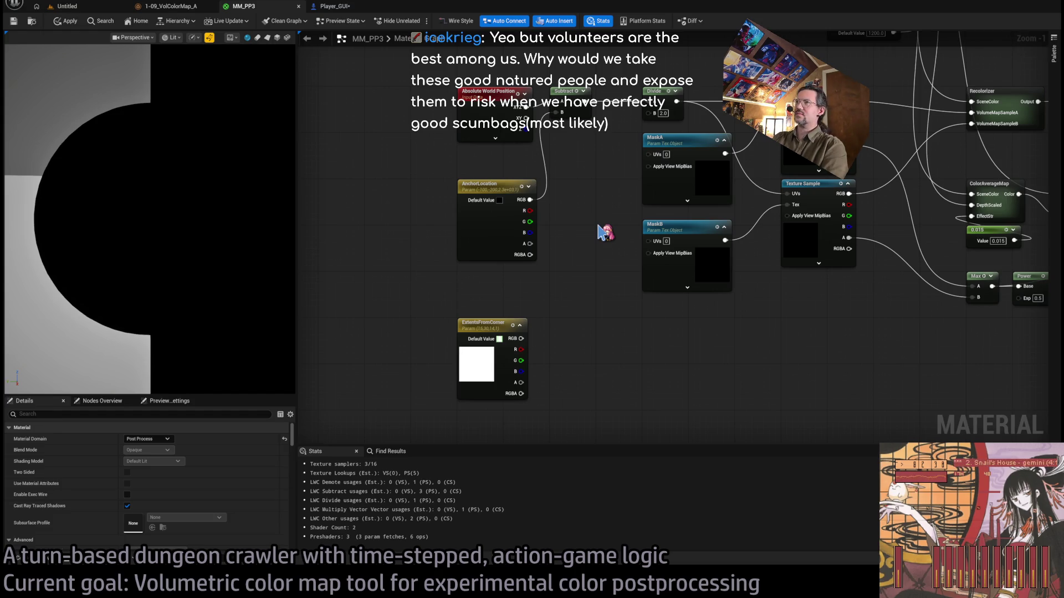
mouse_move(521, 339)
left_mouse_down()
mouse_move(657, 121)
mouse_move(648, 112)
left_mouse_up()
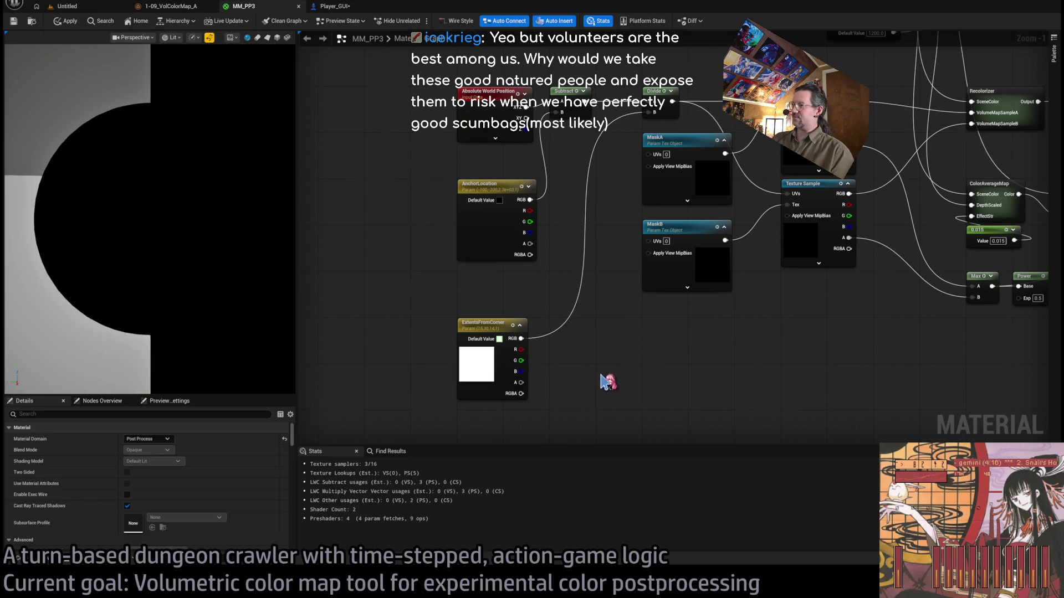
left_click(520, 325)
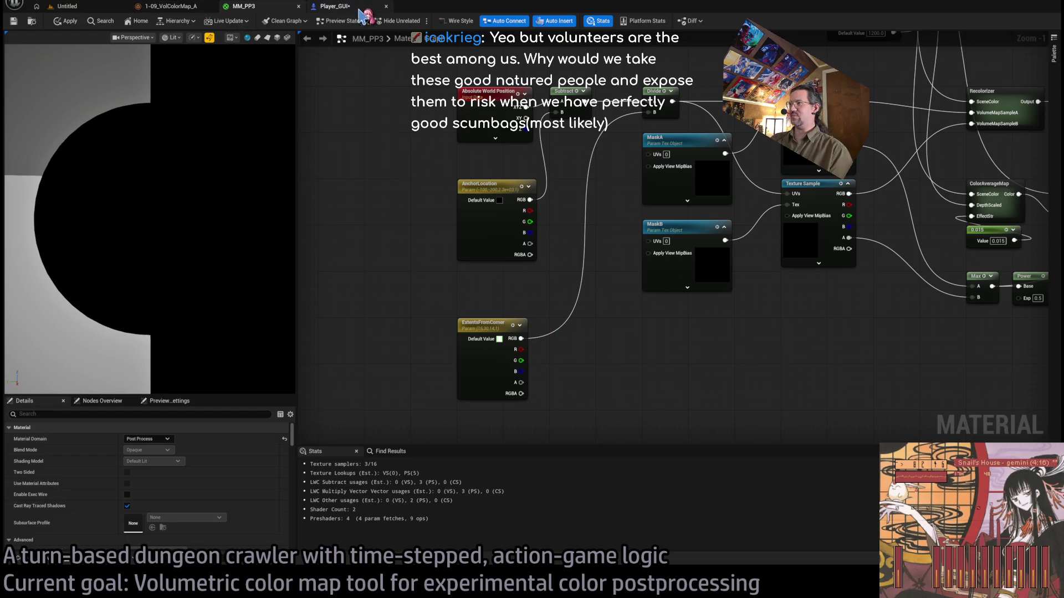
left_click_drag(475, 322, 476, 275)
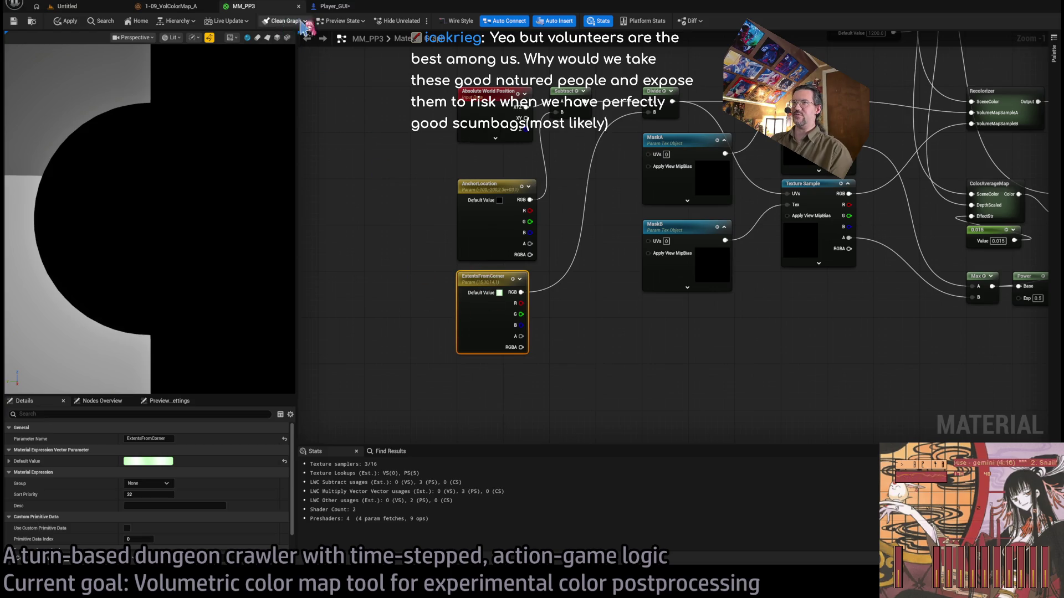
left_click(343, 9)
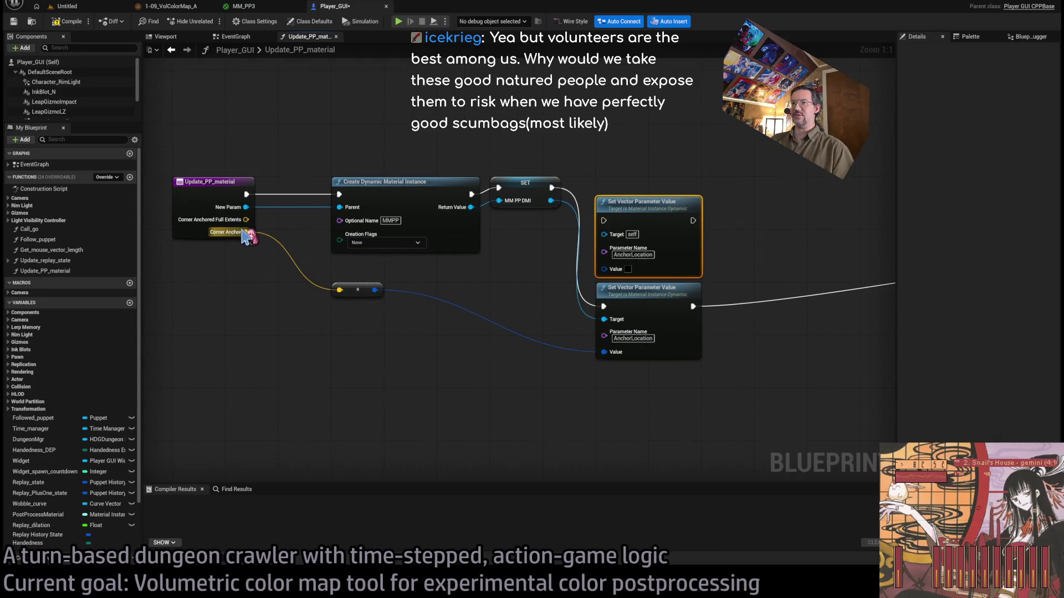
Wire the full-extents input to the first setter and name its parameter ExtentsFromCorner.
mouse_move(245, 220)
left_mouse_down()
mouse_move(613, 290)
mouse_move(351, 277)
mouse_move(340, 271)
mouse_move(604, 270)
left_mouse_up()
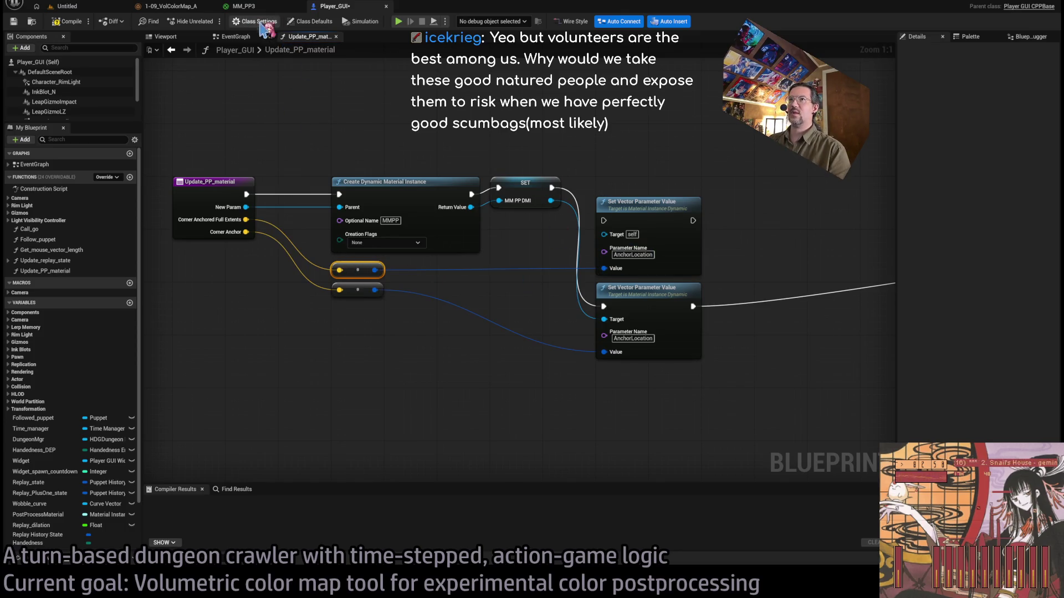
left_click(172, 6)
left_click(258, 7)
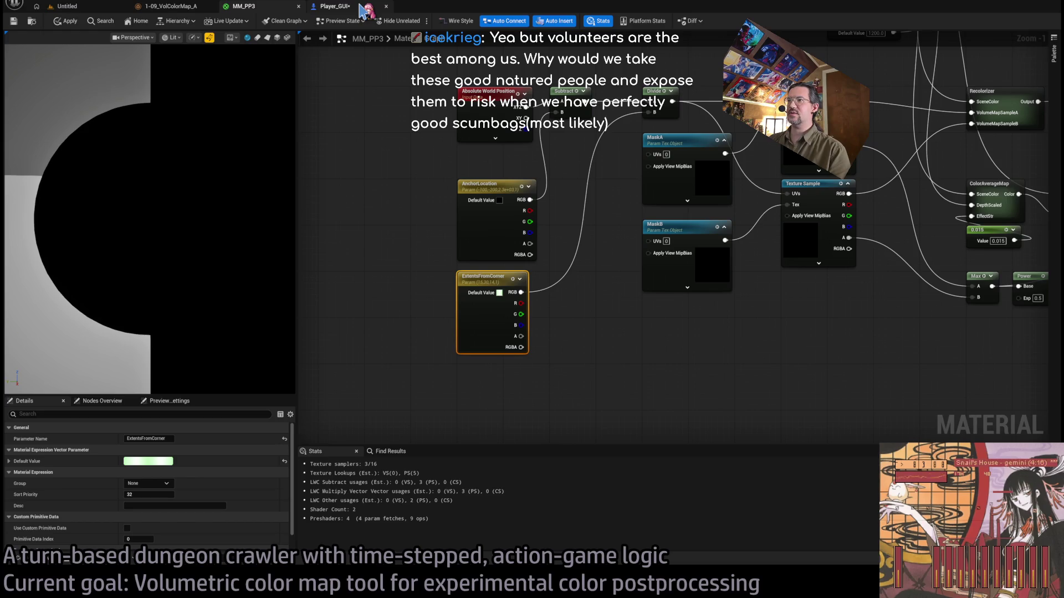
left_click(361, 7)
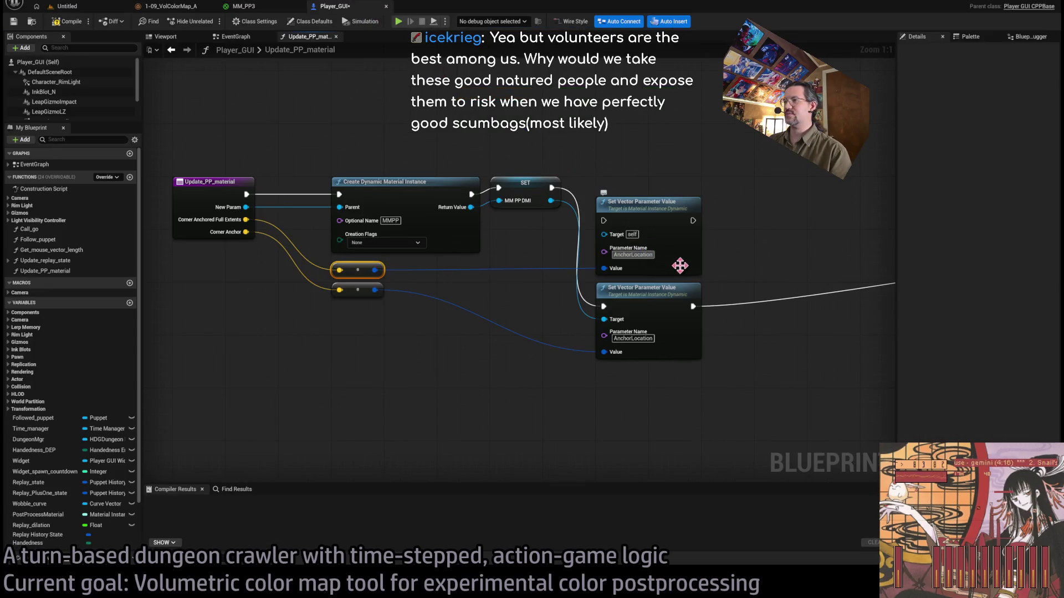
type("ExtentsF")
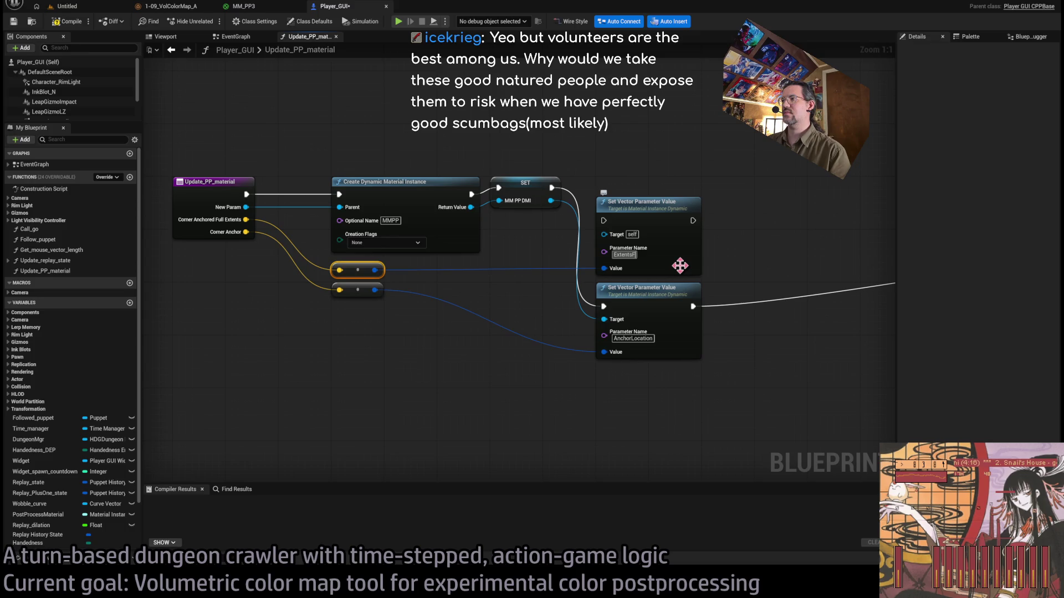
type("romCorner")
key("Return")
Chain both parameter setters into Set Postprocess Material and feed MM PP DMI into the Target pin.
left_click_drag(692, 306, 603, 220)
scroll(414, 244, "down", 5)
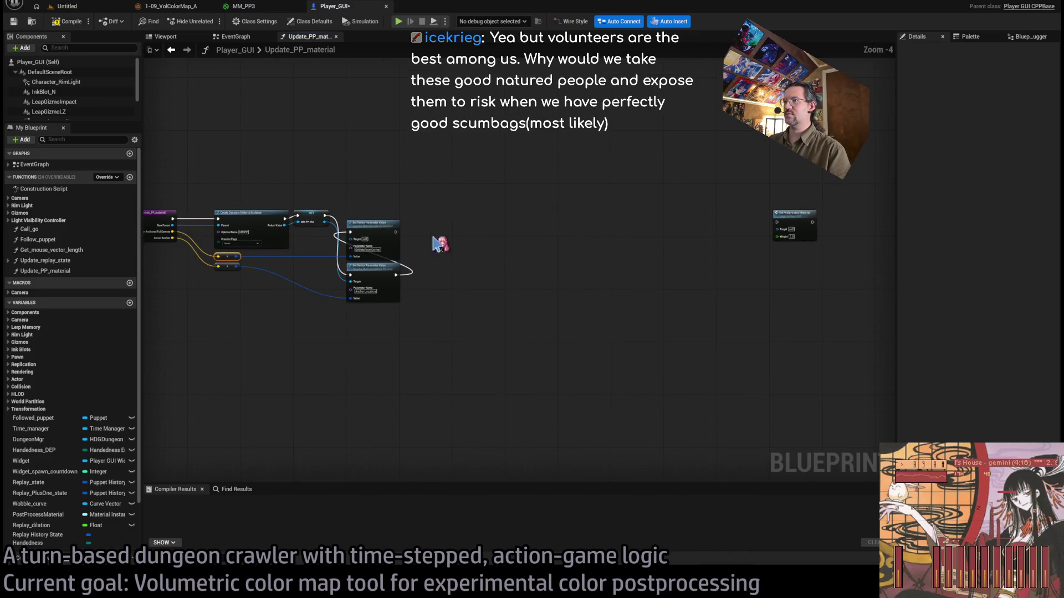
left_click_drag(396, 236, 777, 222)
left_click_drag(385, 359, 370, 232)
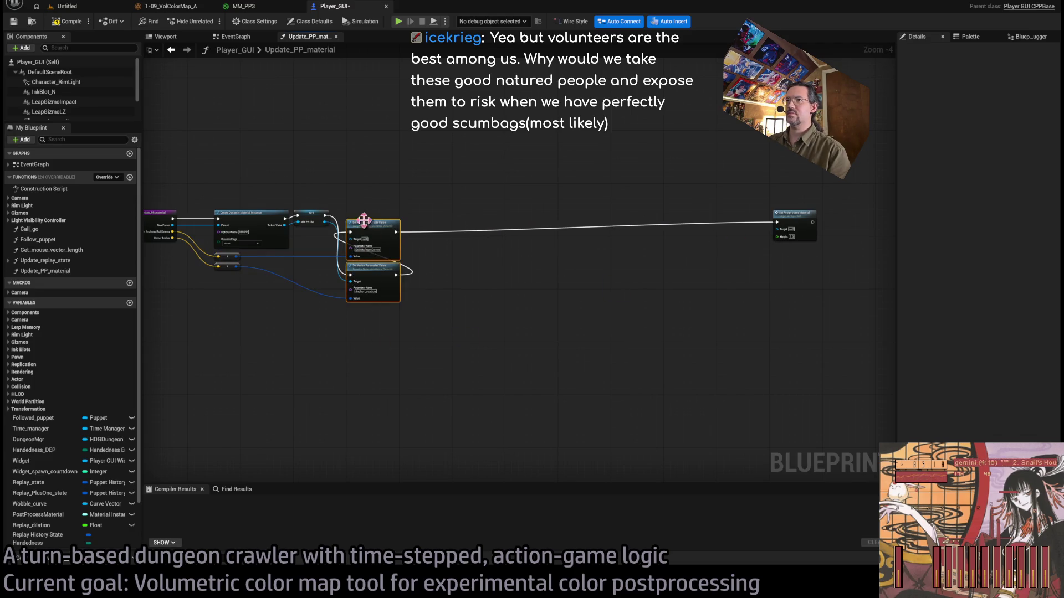
scroll(370, 232, "up", 3)
left_click_drag(805, 241, 437, 243)
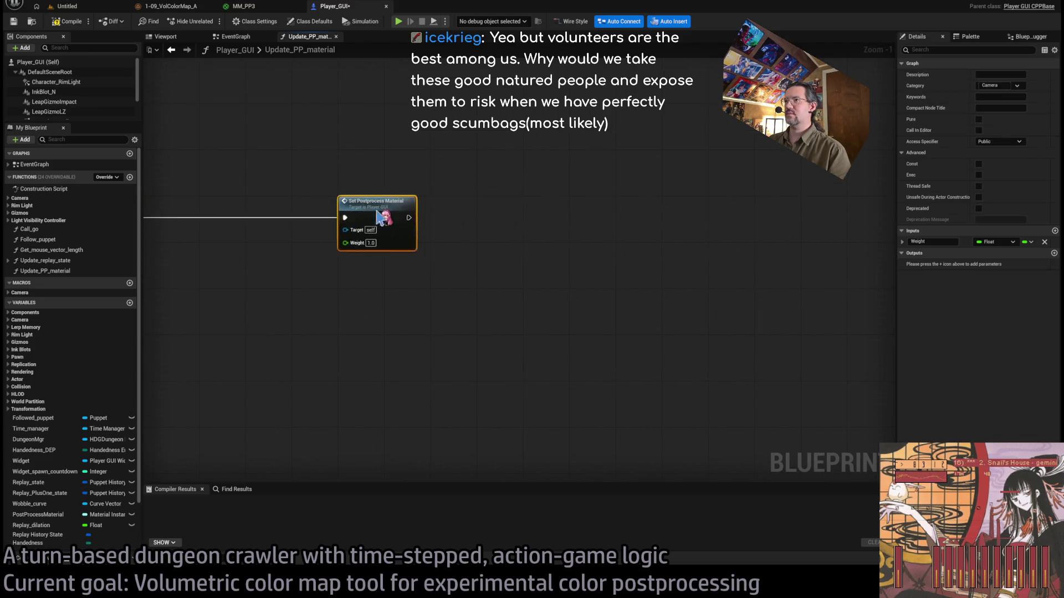
left_click_drag(608, 246, 523, 243)
left_click(517, 198)
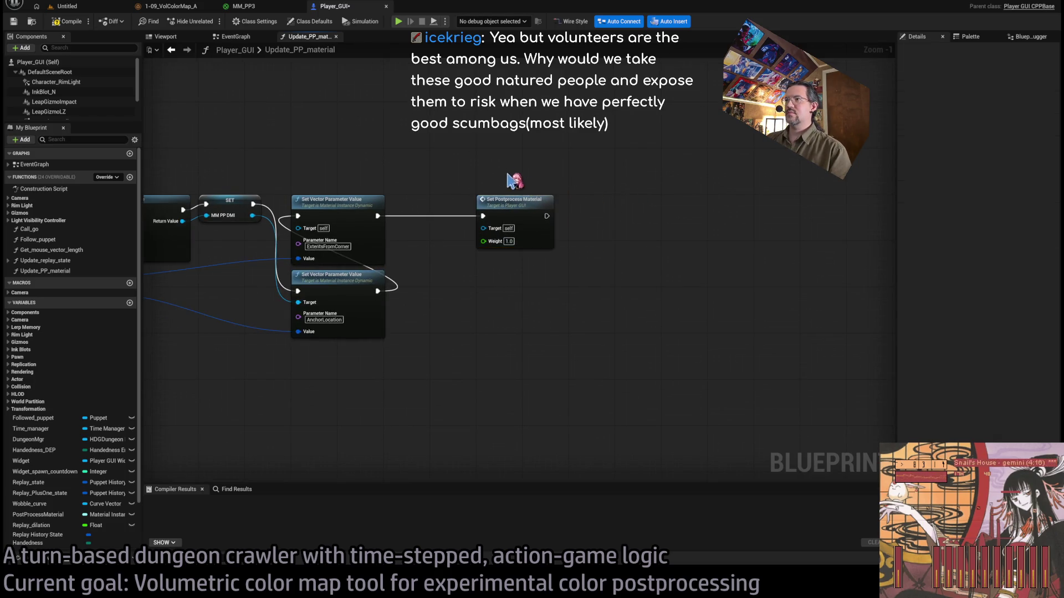
left_click_drag(517, 197, 664, 193)
left_click_drag(550, 187, 582, 189)
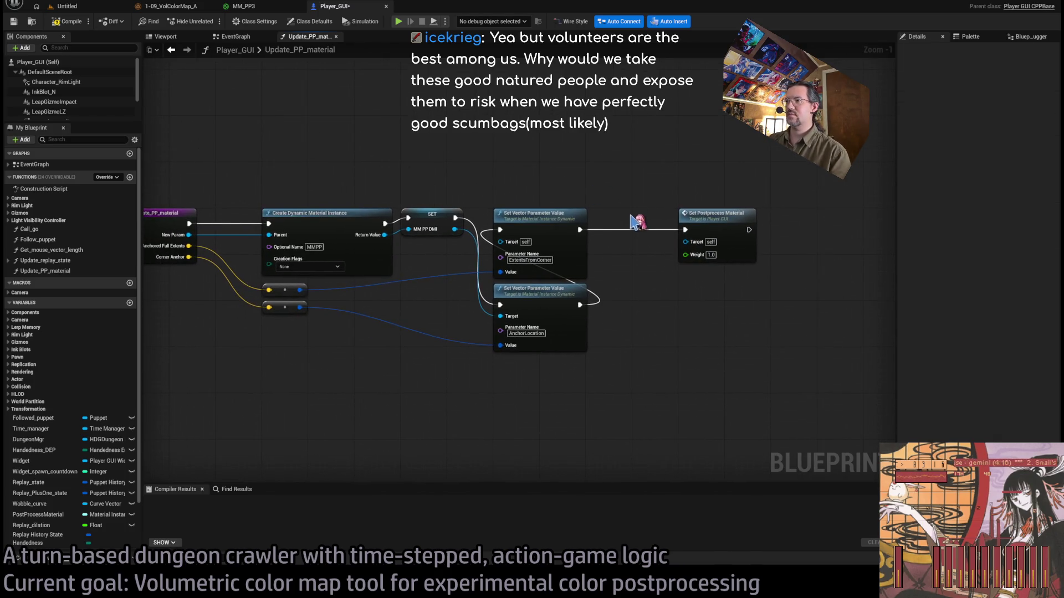
left_click_drag(459, 229, 531, 247)
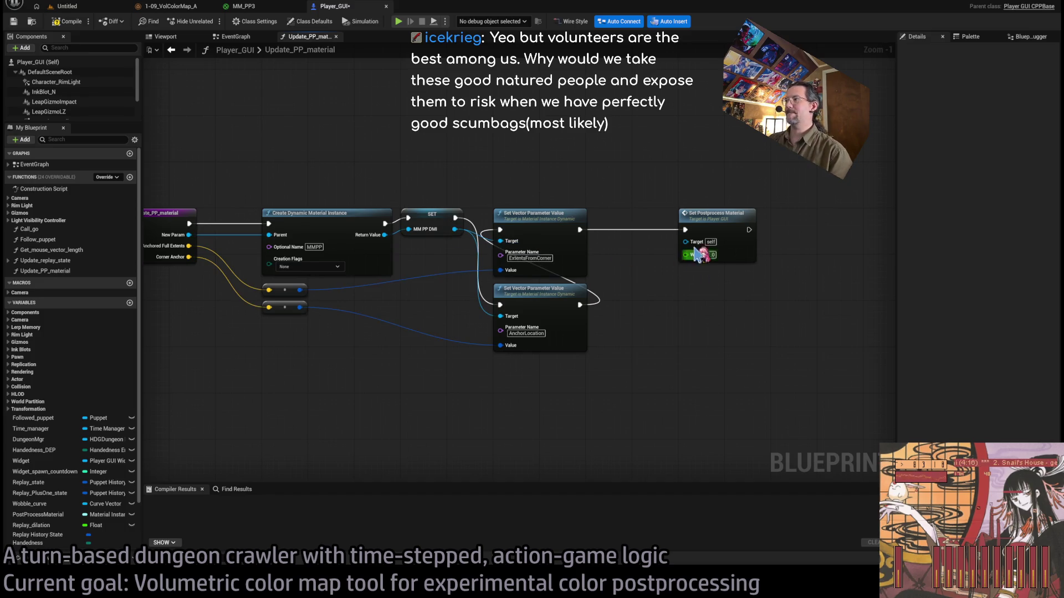
left_click(724, 216)
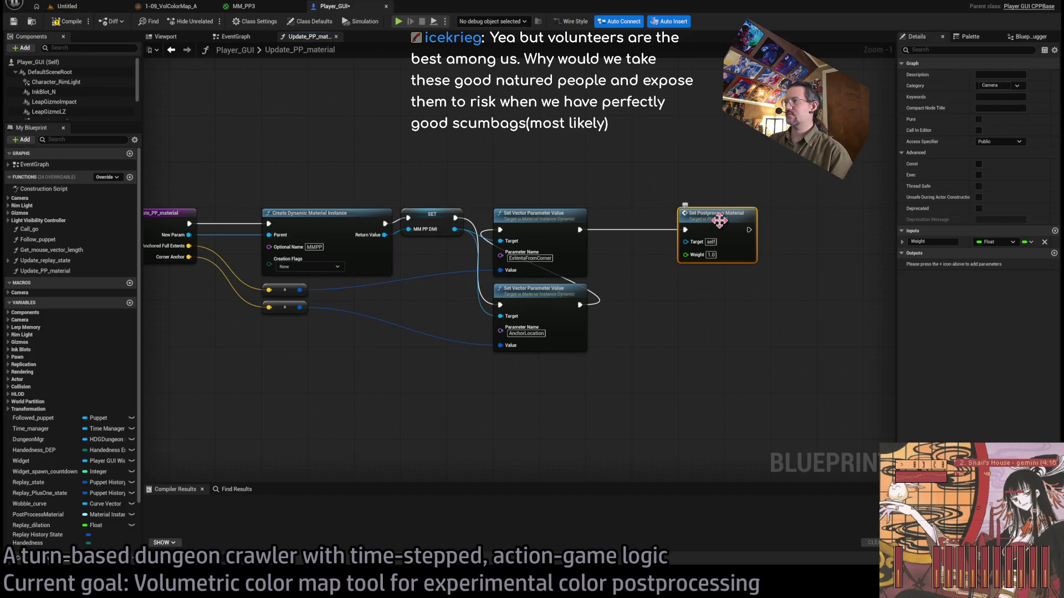
double_click(721, 220)
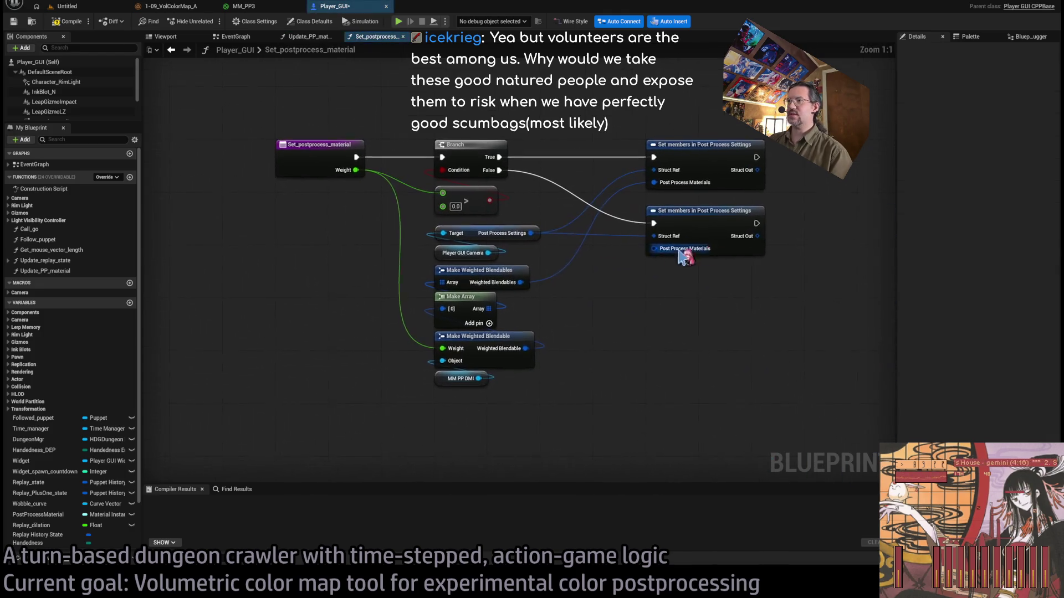
left_click(458, 381)
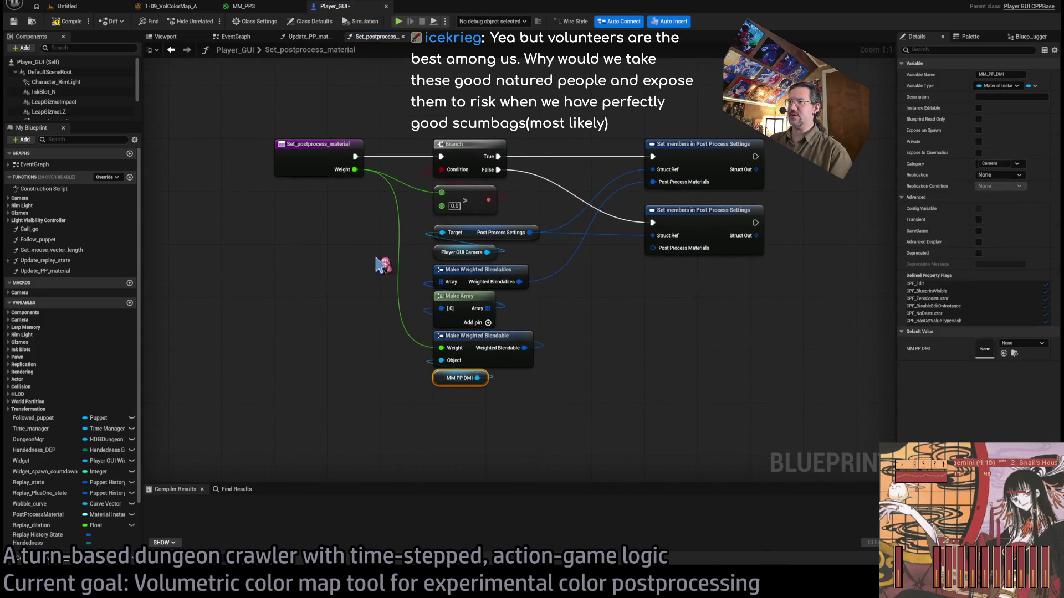
mouse_move(469, 407)
left_mouse_down()
mouse_move(468, 237)
mouse_move(554, 166)
mouse_move(514, 97)
left_mouse_up()
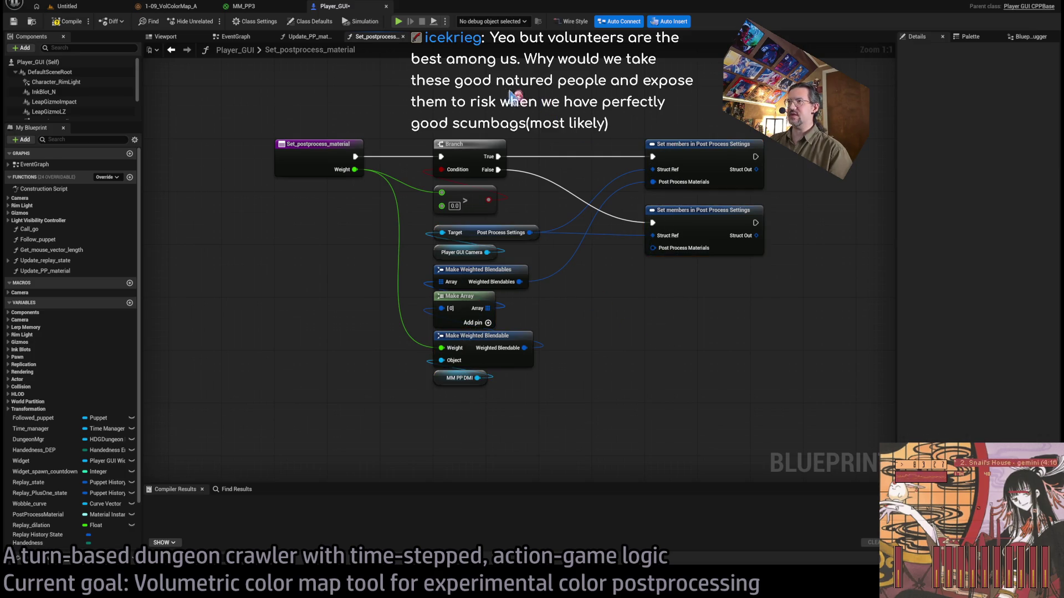
middle_click(380, 38)
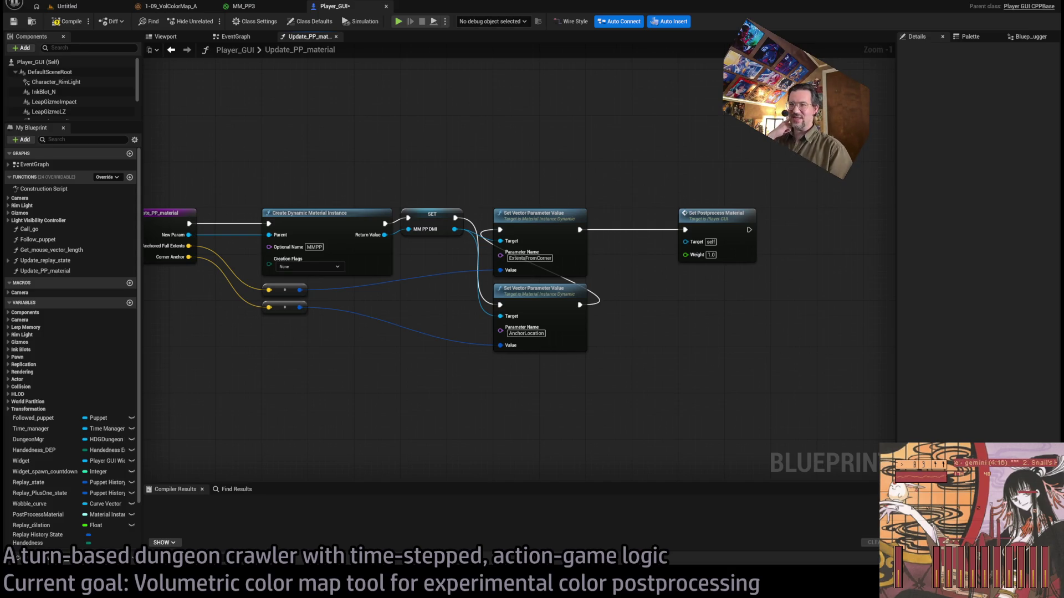
Save and compile Player_GUI, confirming success in the Compiler Results.
left_click(700, 215)
left_click_drag(447, 162, 502, 156)
key("ctrl+s")
left_click(72, 24)
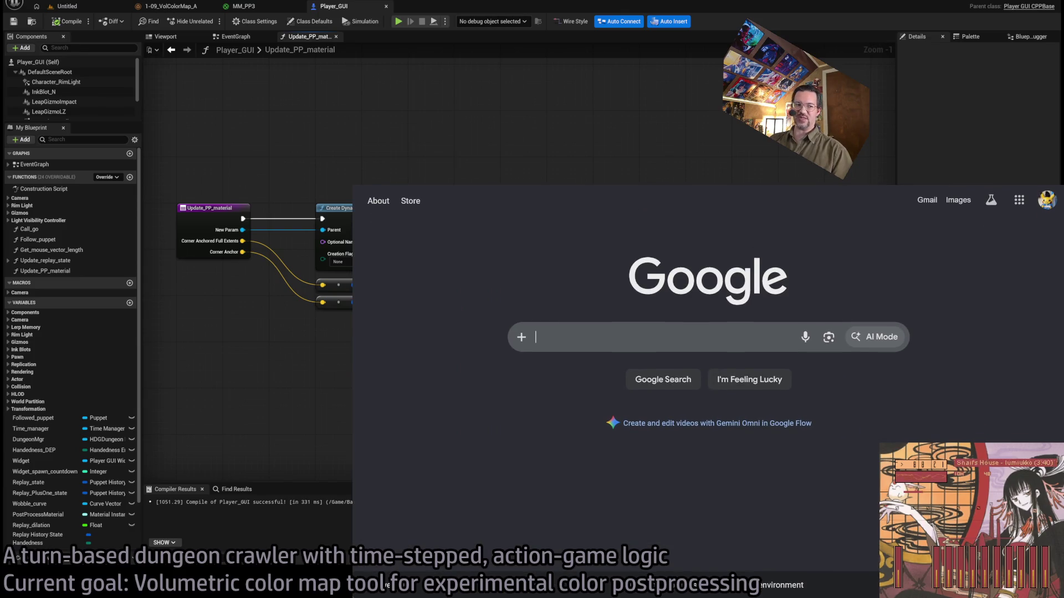
key("ctrl+l")
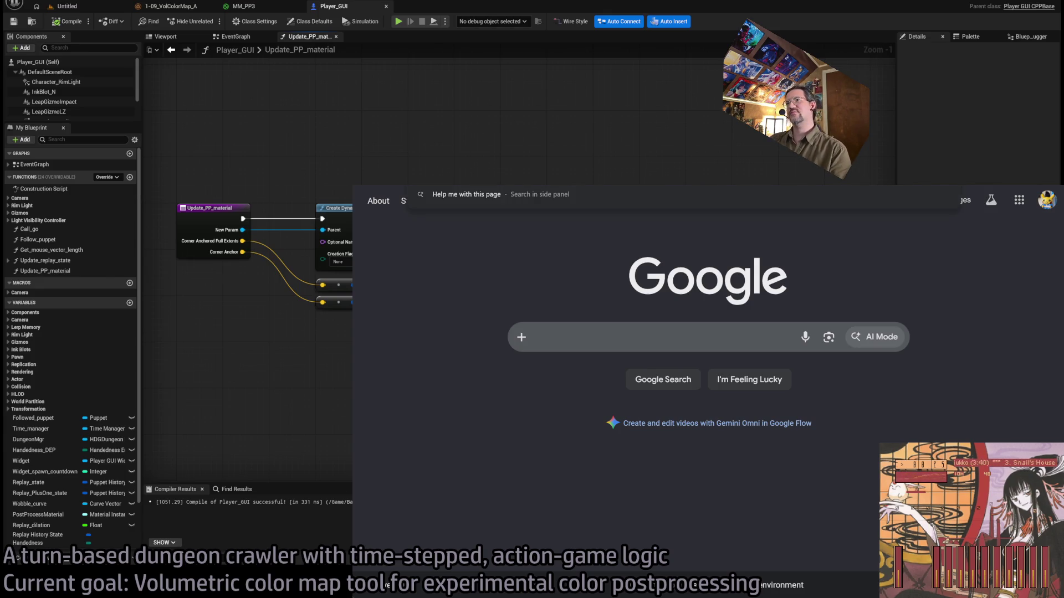
left_click(447, 297)
Recompile the Player_GUI blueprint.
left_click(558, 147)
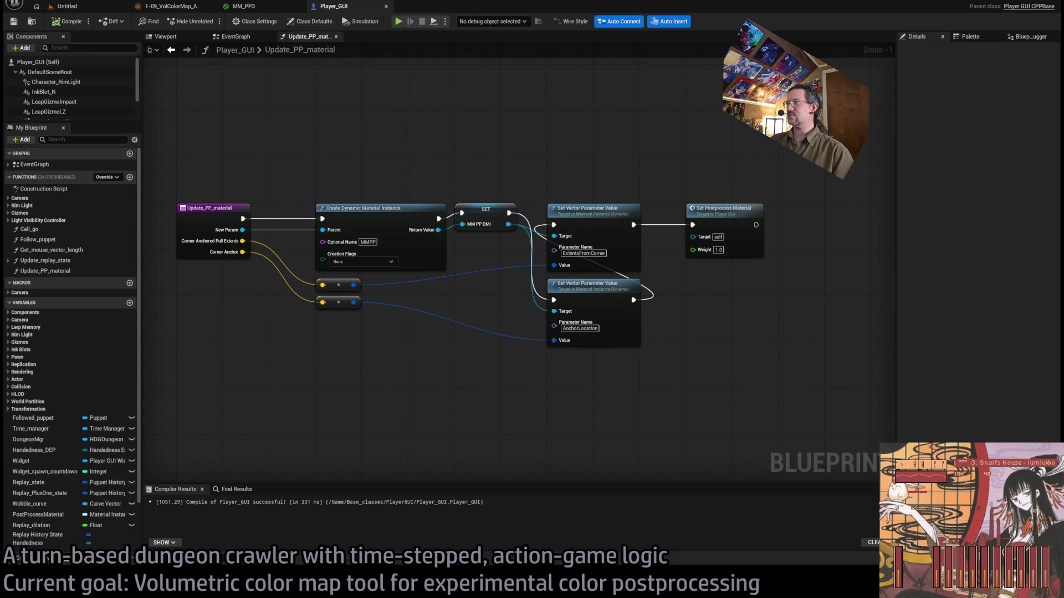
scroll(430, 299, "up", 1)
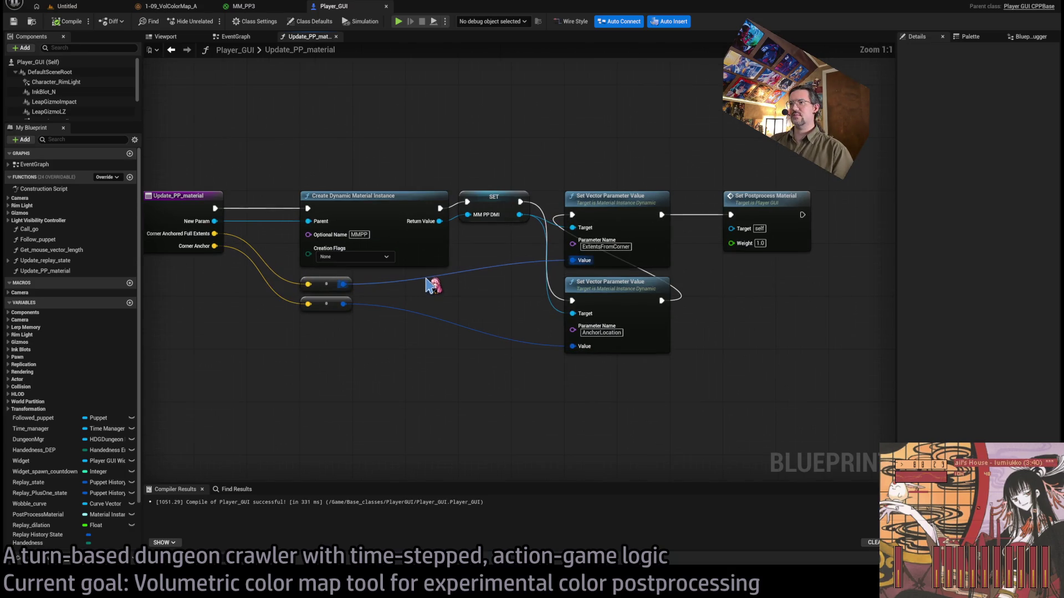
left_click(64, 21)
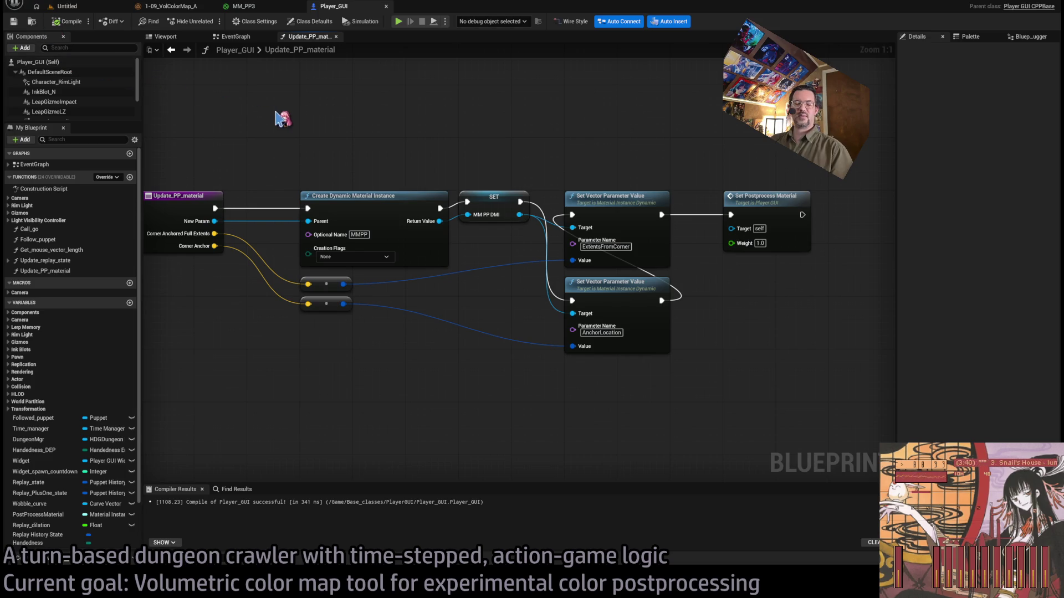
Align the lower reroute node beneath the upper one in Update_PP_material and save Player_GUI.
mouse_move(288, 120)
left_mouse_down()
mouse_move(361, 111)
mouse_move(349, 84)
left_mouse_up()
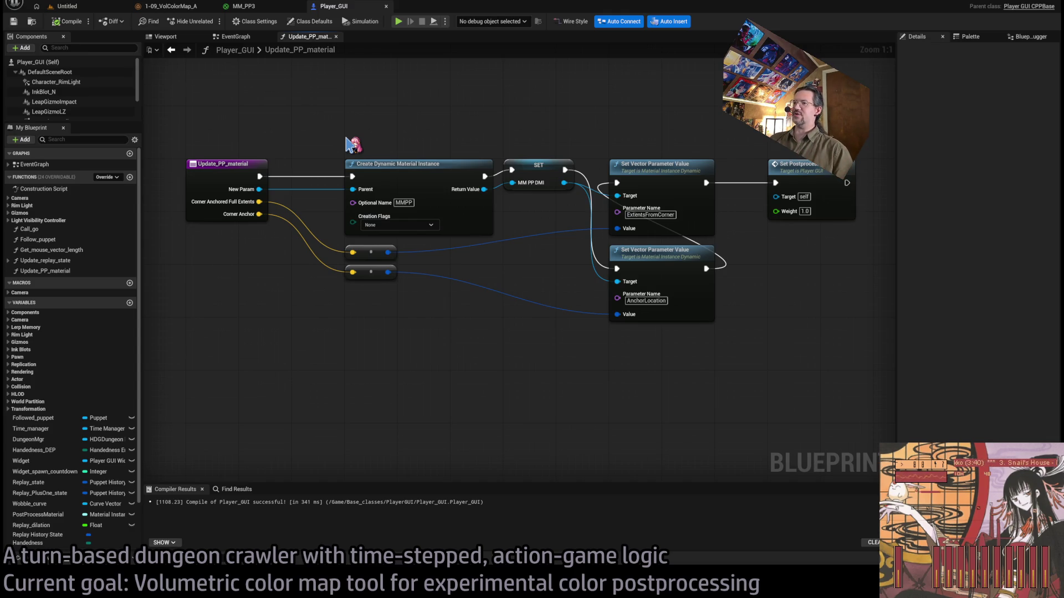
left_click_drag(367, 272, 367, 265)
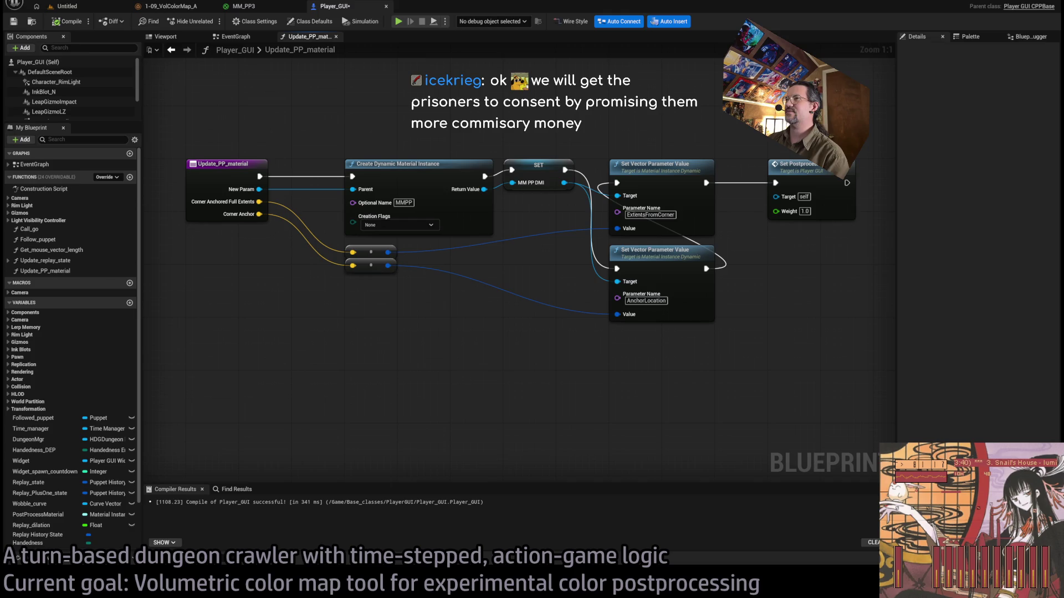
left_click_drag(361, 170, 363, 314)
left_click(368, 327)
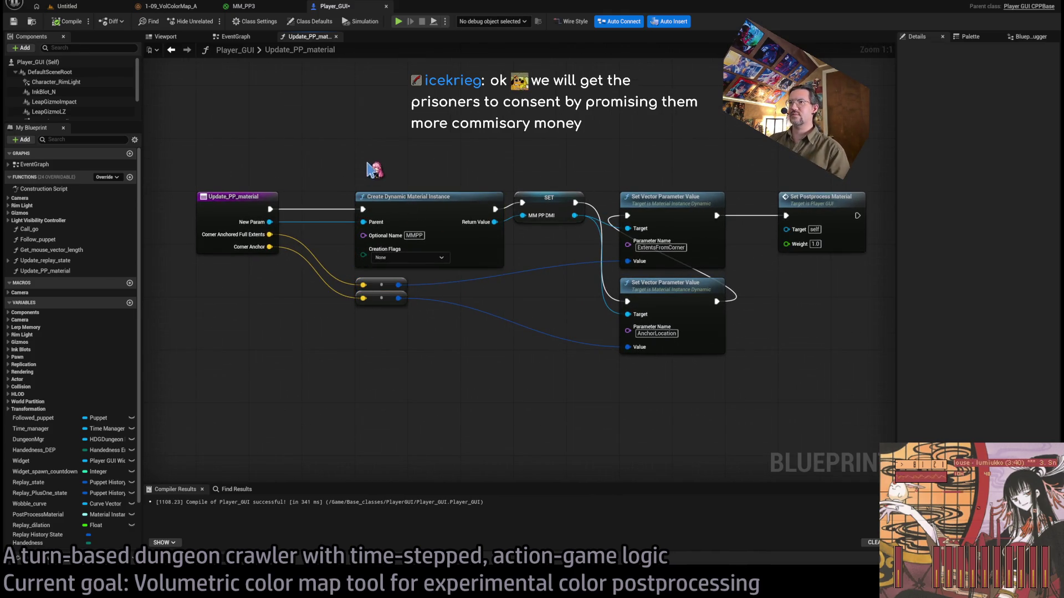
key("ctrl+s")
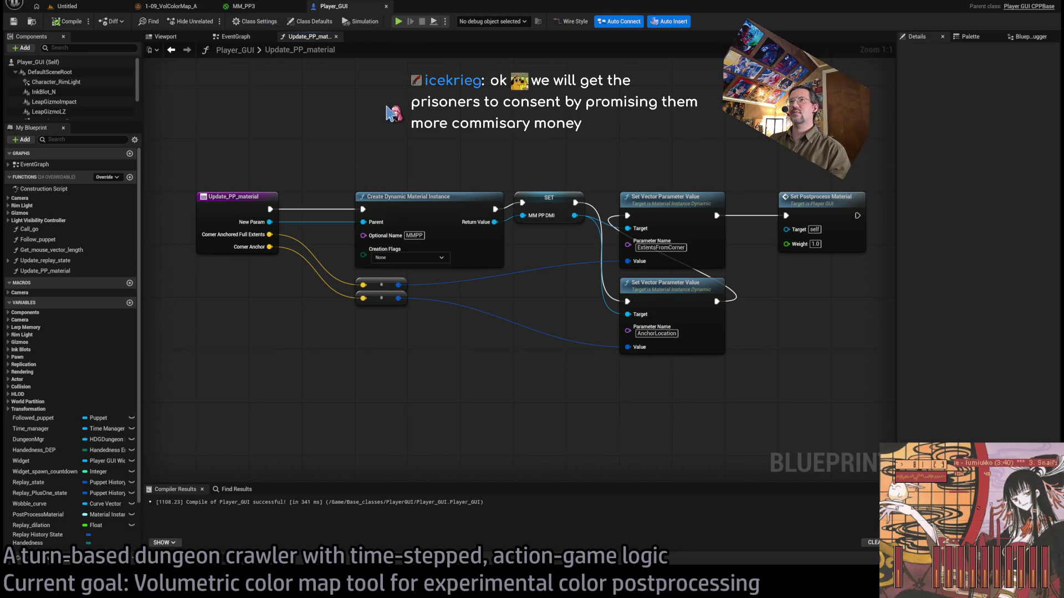
left_click(176, 7)
left_click(244, 8)
left_click(331, 7)
left_click(266, 7)
scroll(373, 135, "up", 4)
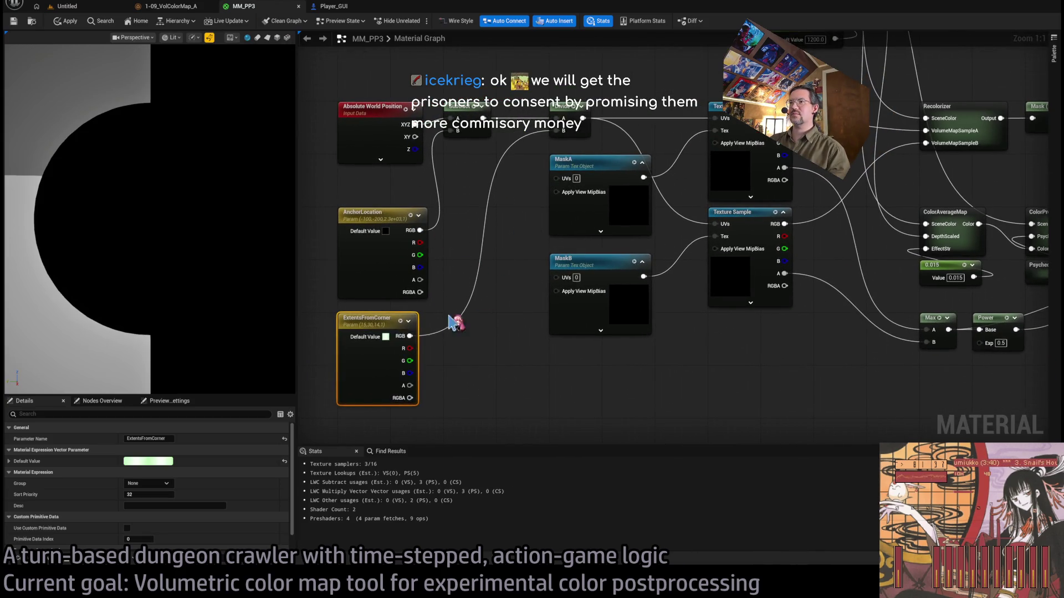
left_click(408, 321)
left_click(409, 322)
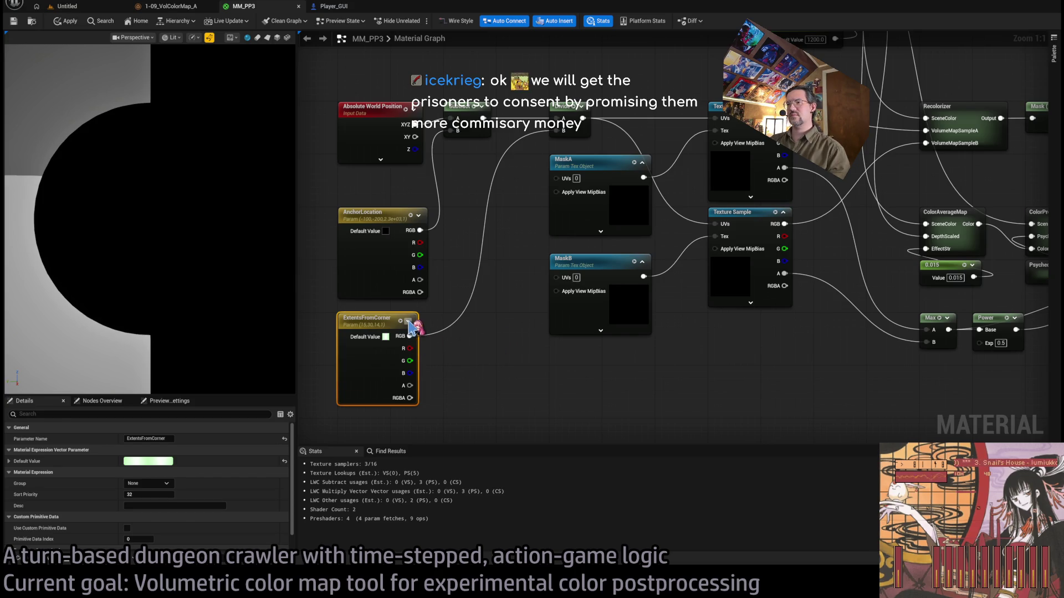
left_click(486, 353)
scroll(486, 353, "down", 2)
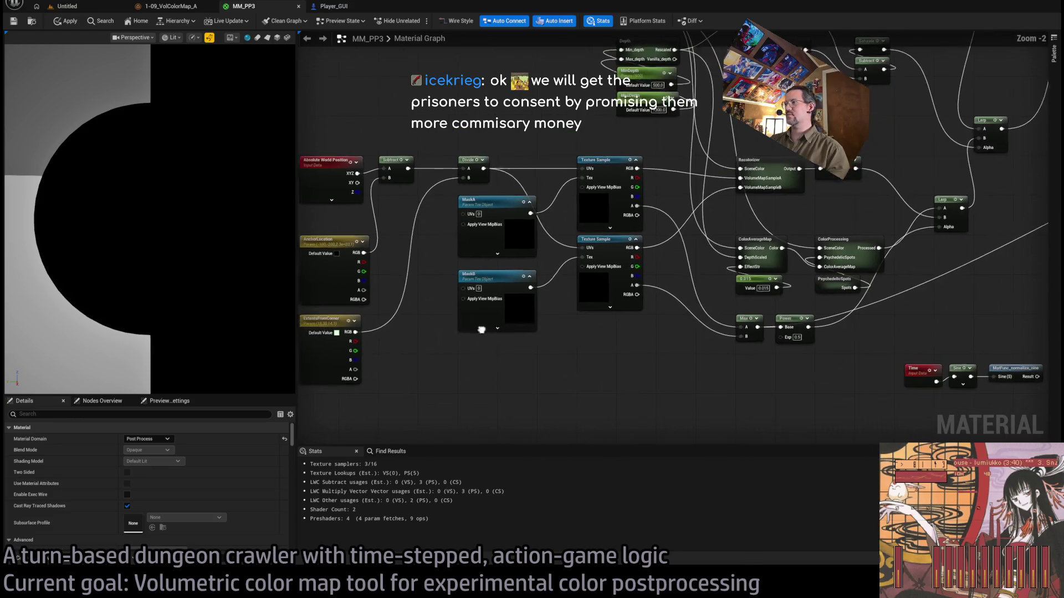
left_click(80, 9)
left_click(244, 6)
left_click(334, 7)
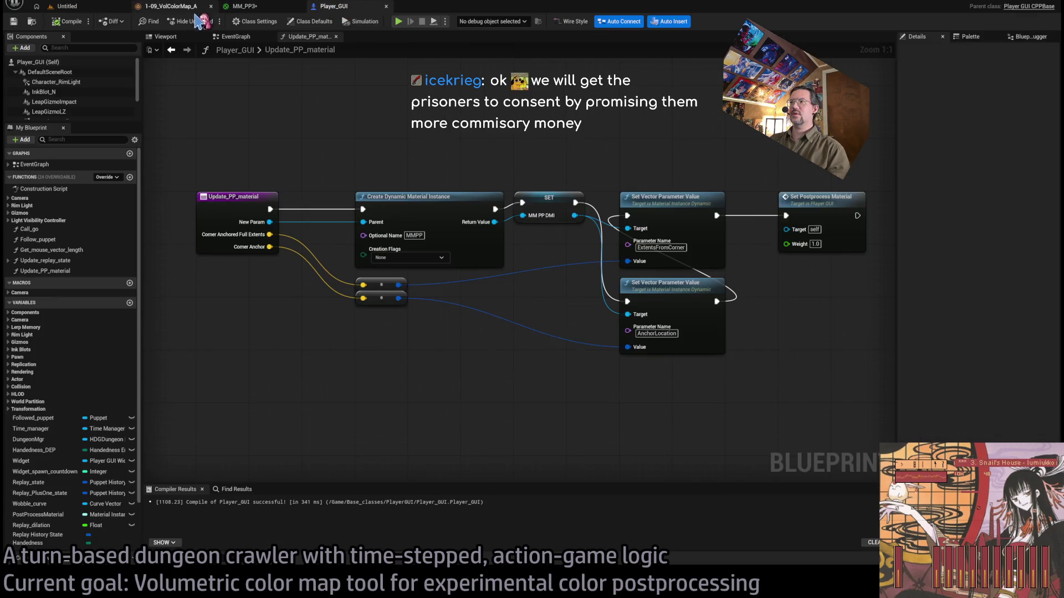
Add a Print String after Set Vector Parameter Value saying 'NEW PP MATERIAL IS SET AND CONFIGURED', then return to the level.
scroll(640, 169, "up", 1)
scroll(691, 185, "down", 1)
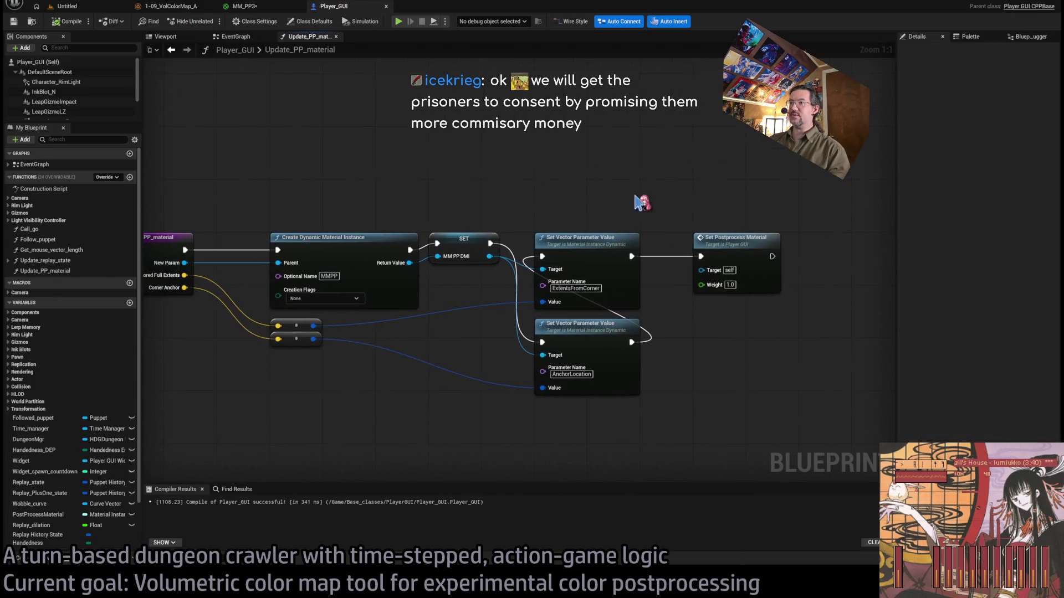
left_click_drag(631, 258, 663, 64)
left_click(693, 105)
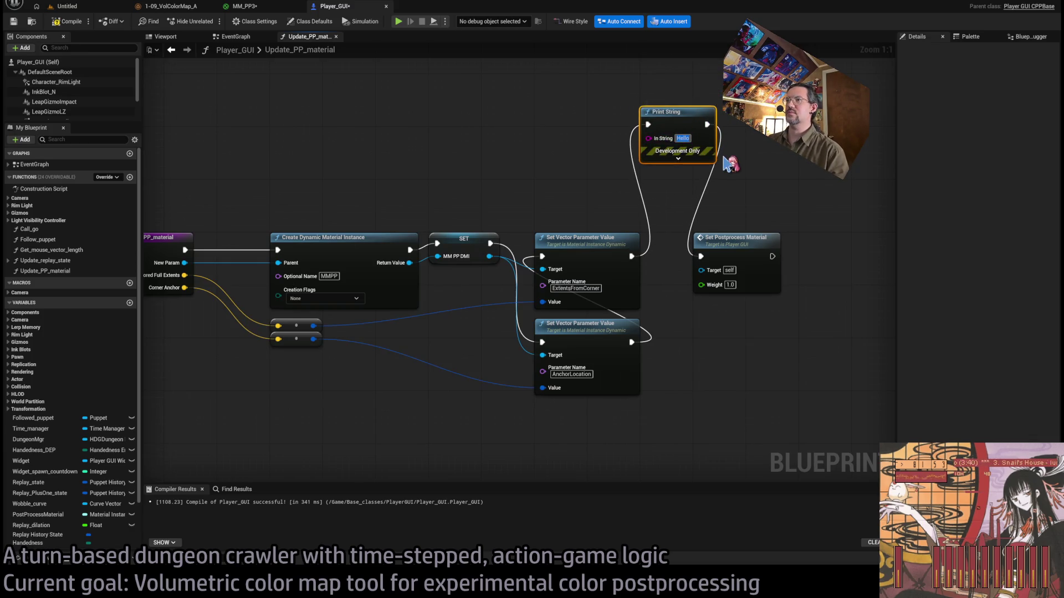
type("NEW PP MATERIA")
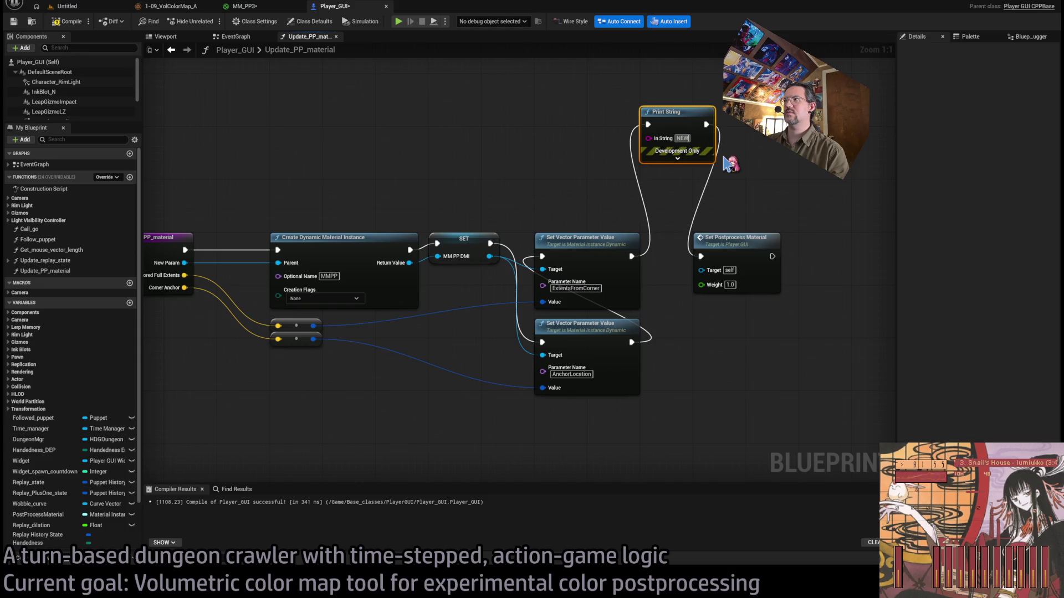
left_click(685, 165)
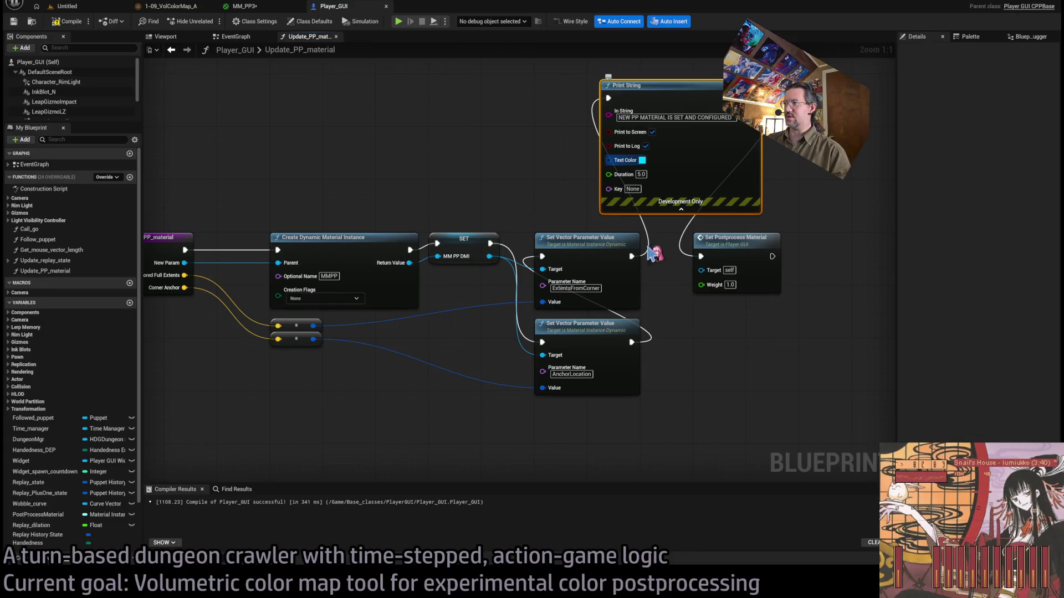
left_click(731, 382)
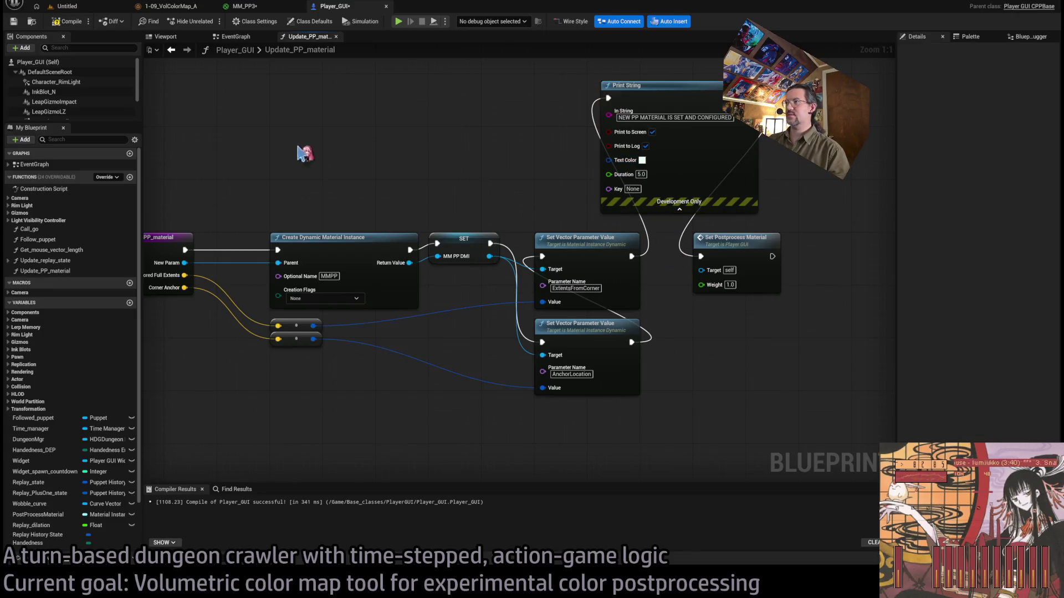
left_click(67, 7)
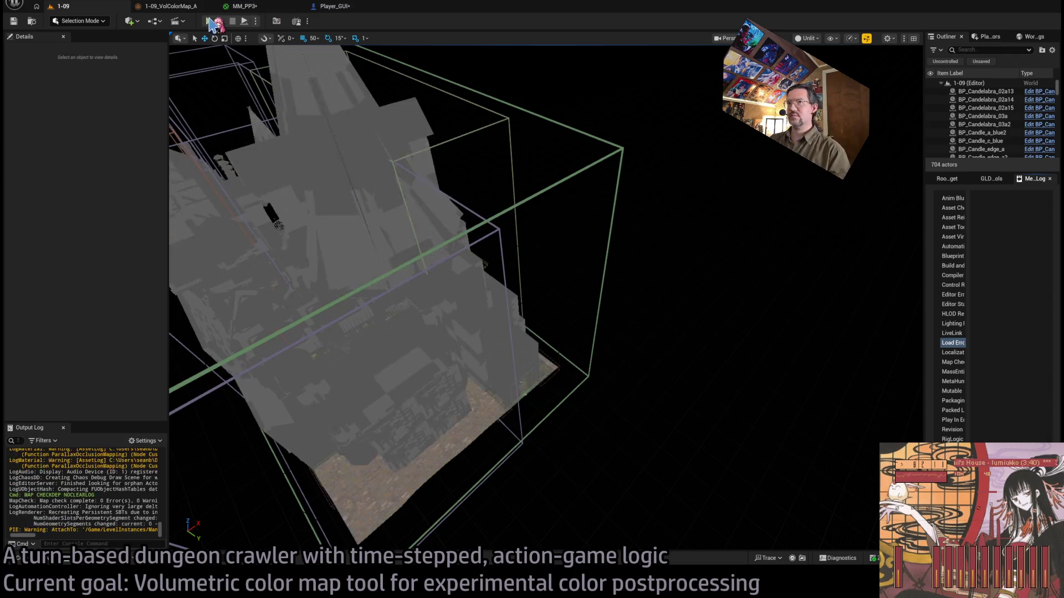
Start a Play-In-Editor session of the 1-09 level, restarting it once.
key("alt+p")
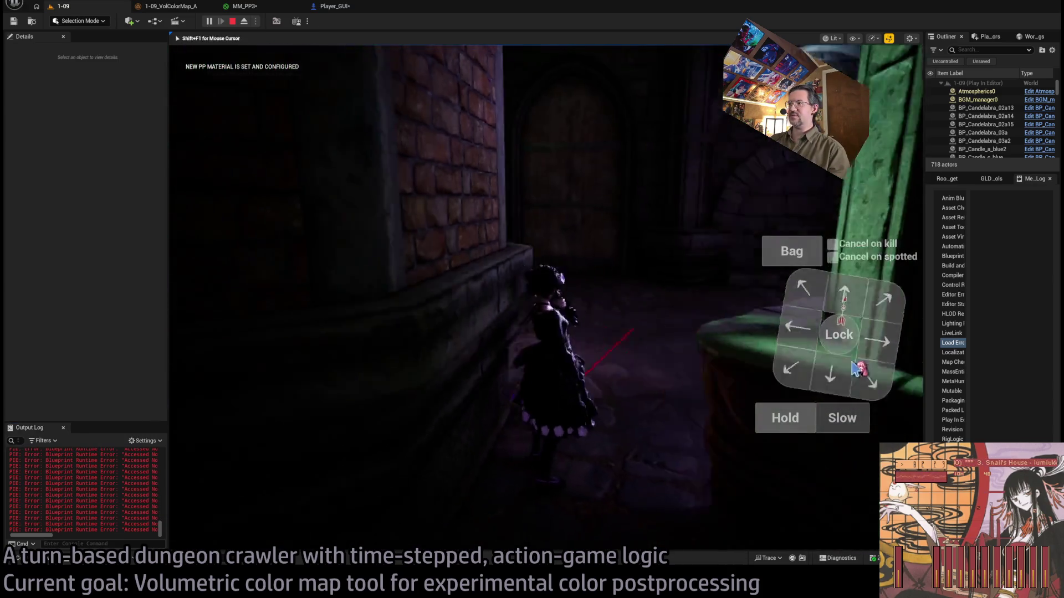
left_click(232, 21)
left_click(209, 21)
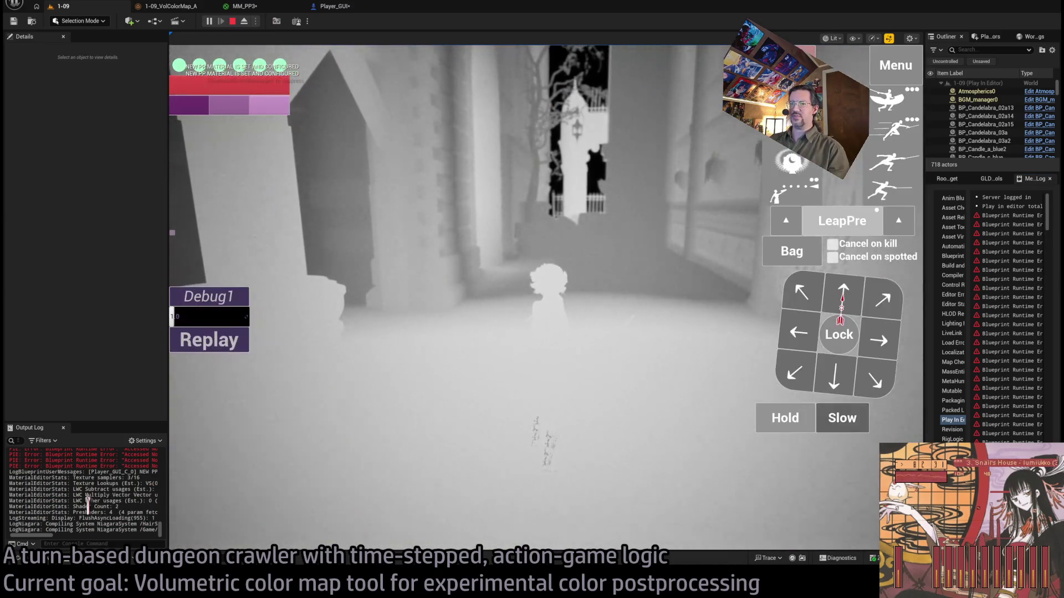
Queue two forward moves and run them to see the PP-material message, then stop playing.
left_click(551, 423)
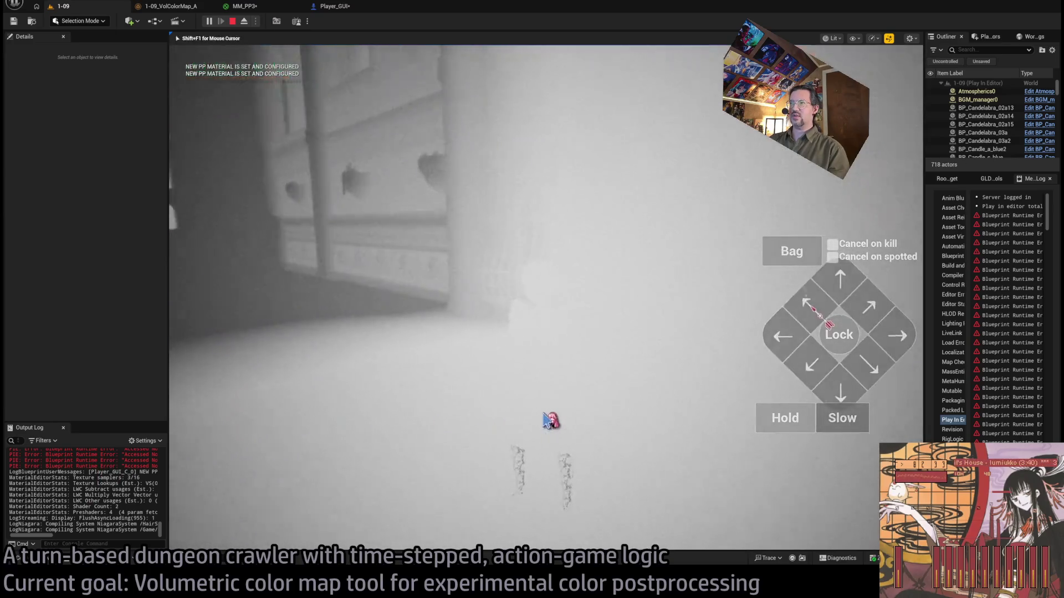
key("w")
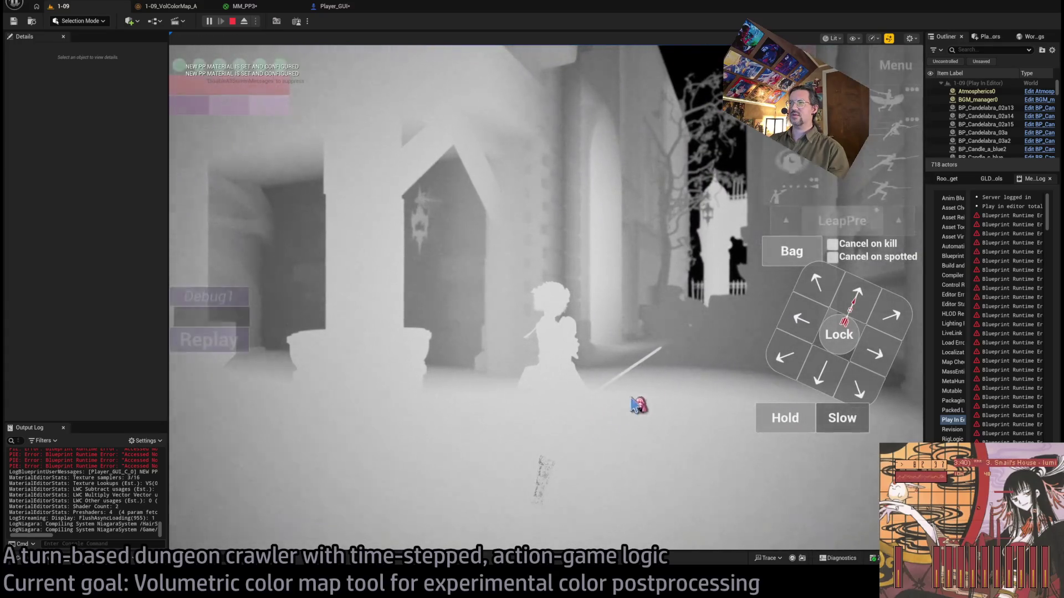
key("w")
key("w")
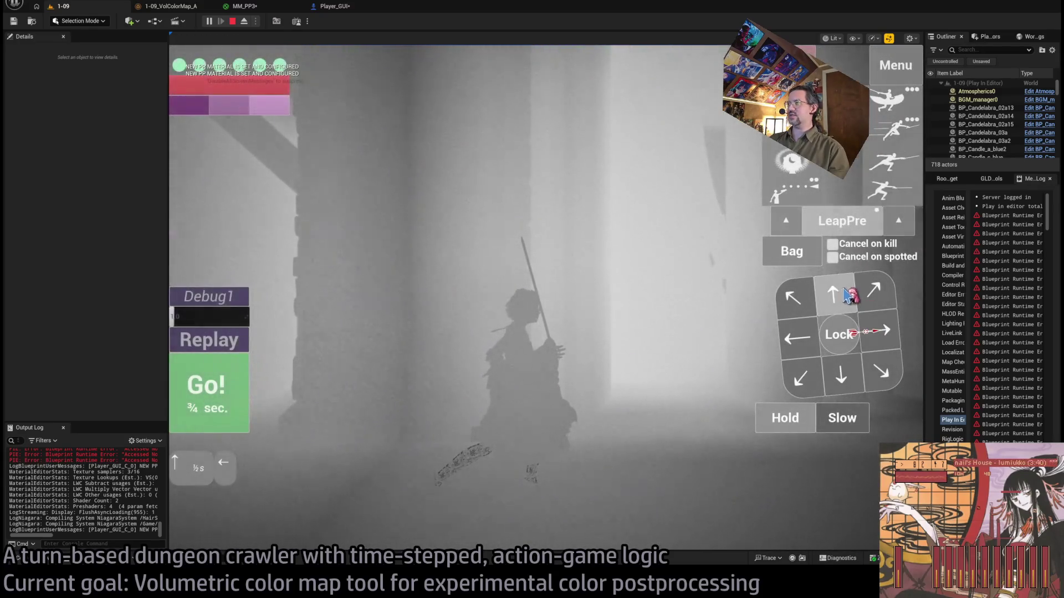
left_click(207, 398)
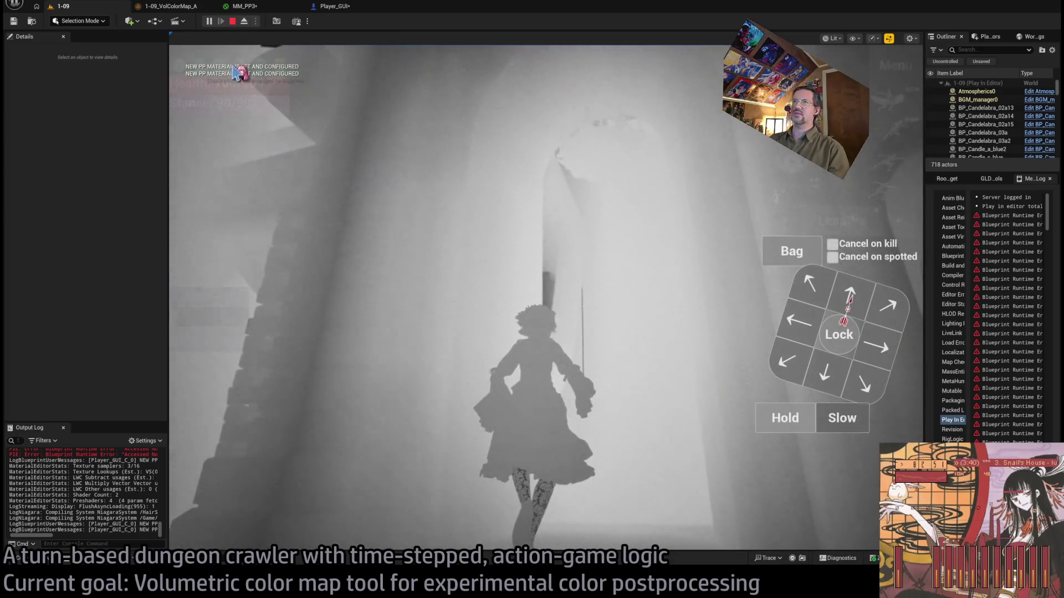
left_click(232, 22)
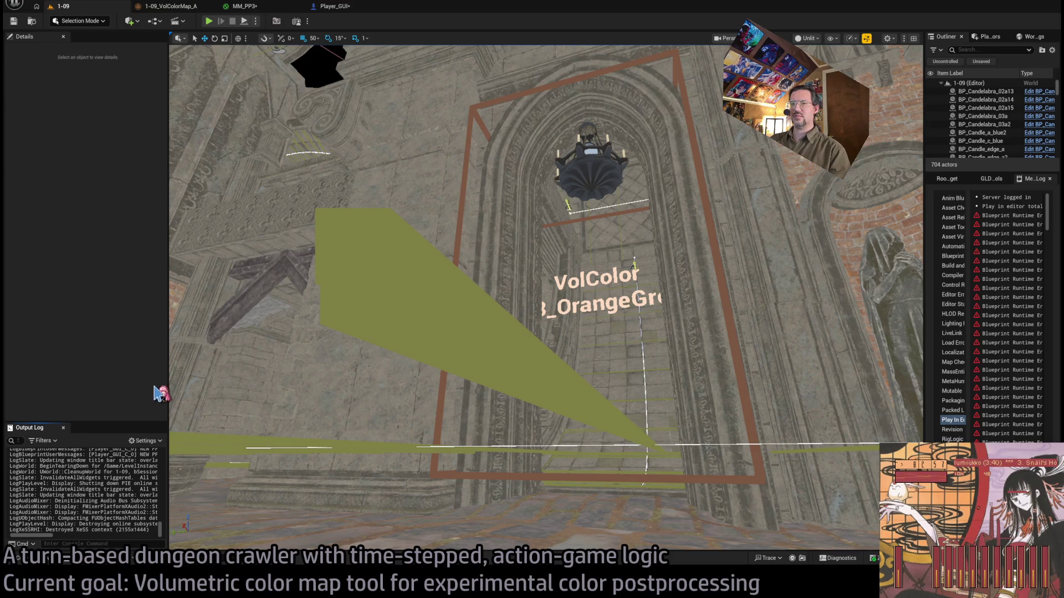
Delete the debug Print String, wire Set Vector Parameter Value directly into Set Postprocess Material, and save.
left_click(334, 6)
scroll(378, 278, "down", 5)
scroll(421, 255, "up", 8)
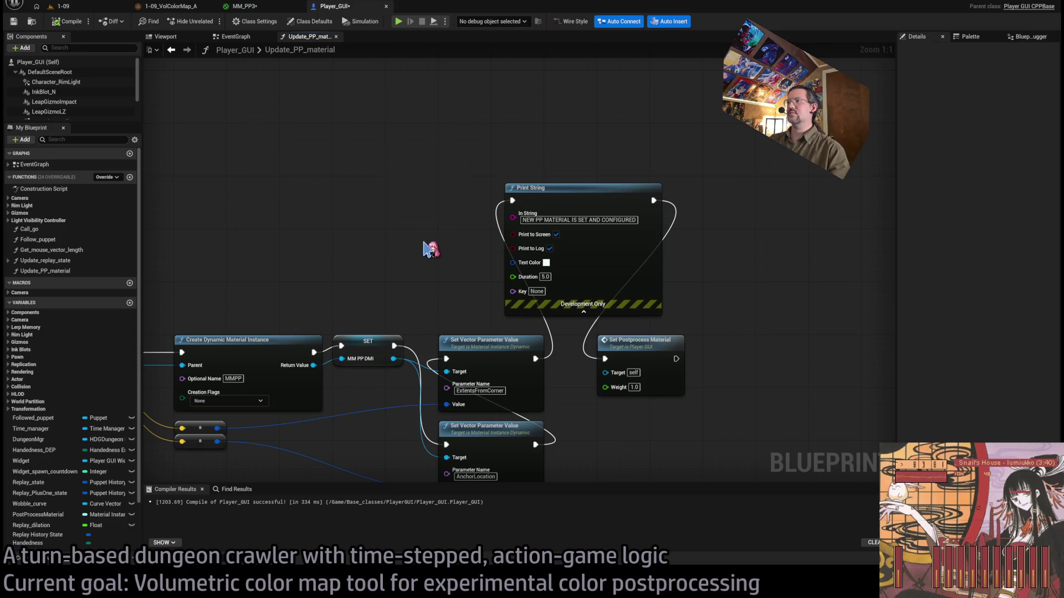
left_click(584, 285)
key("Delete")
left_click_drag(535, 359, 605, 359)
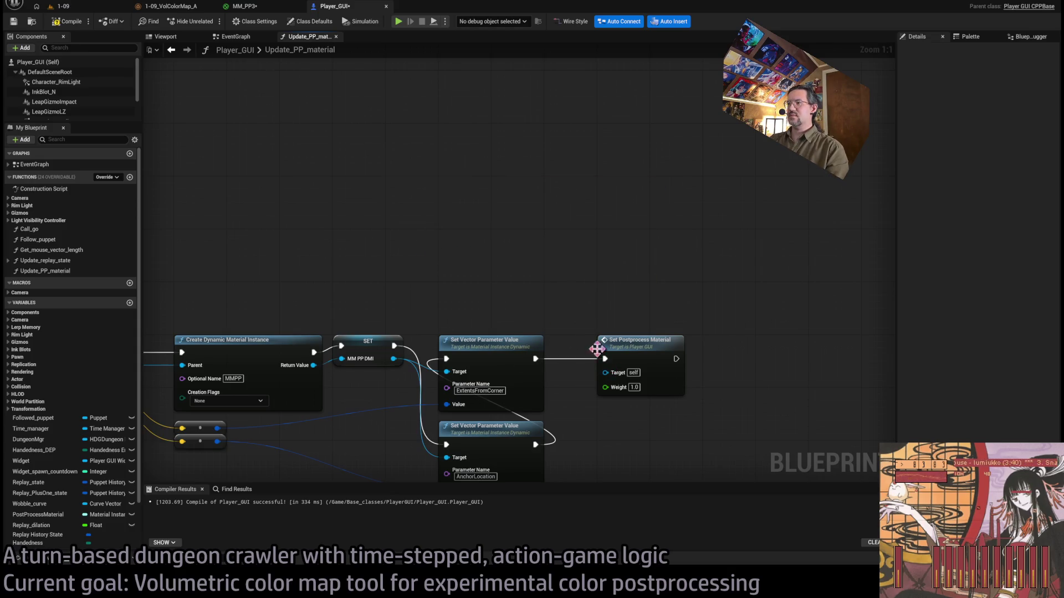
key("ctrl+s")
left_click(233, 36)
scroll(503, 270, "down", 3)
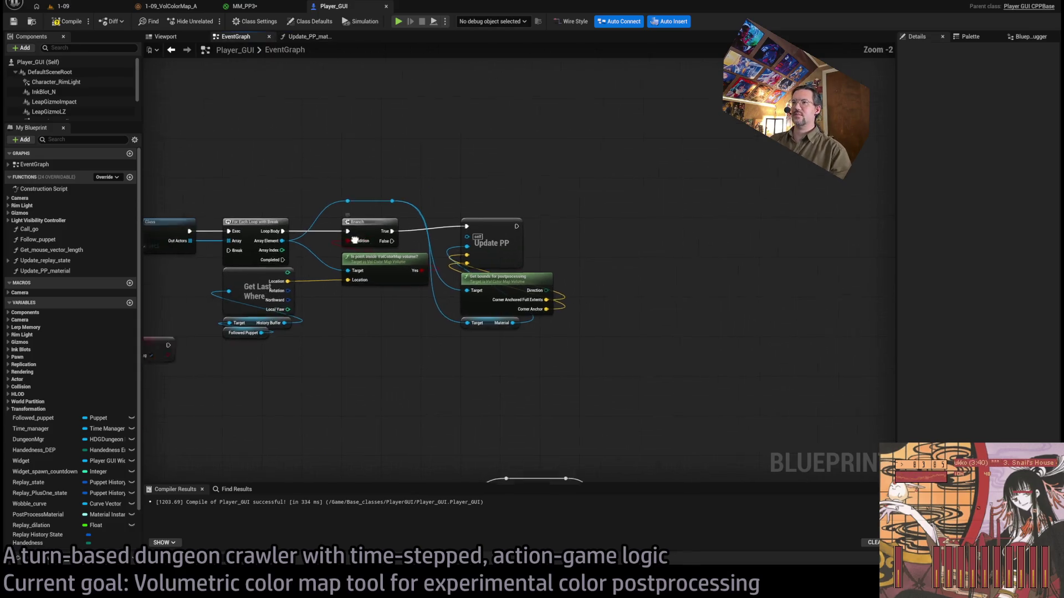
Delete the two reroute nodes and their stray green wire from the EventGraph.
scroll(503, 270, "up", 4)
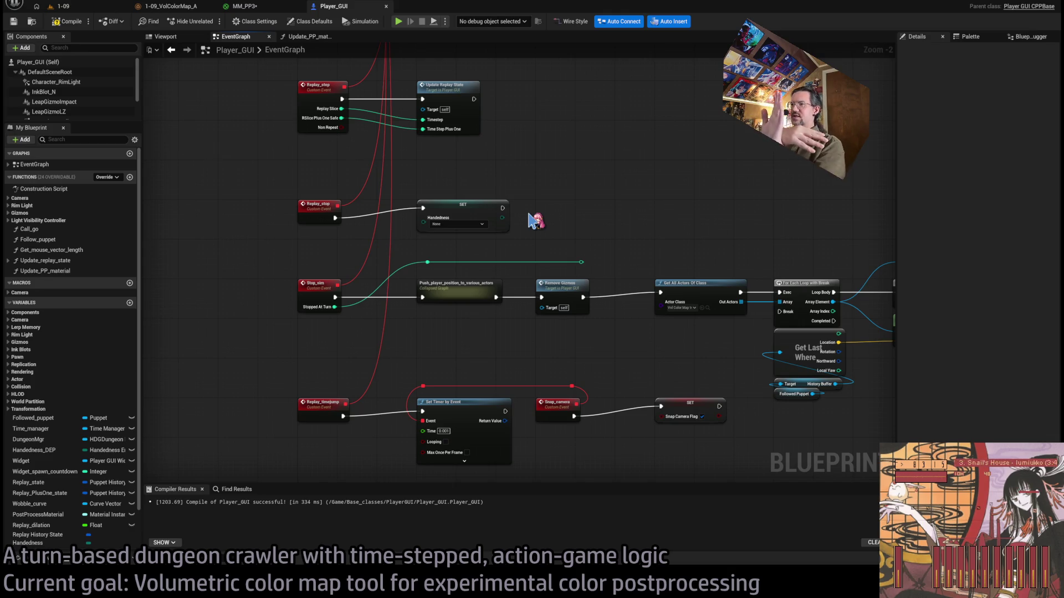
scroll(589, 222, "down", 2)
scroll(521, 222, "up", 3)
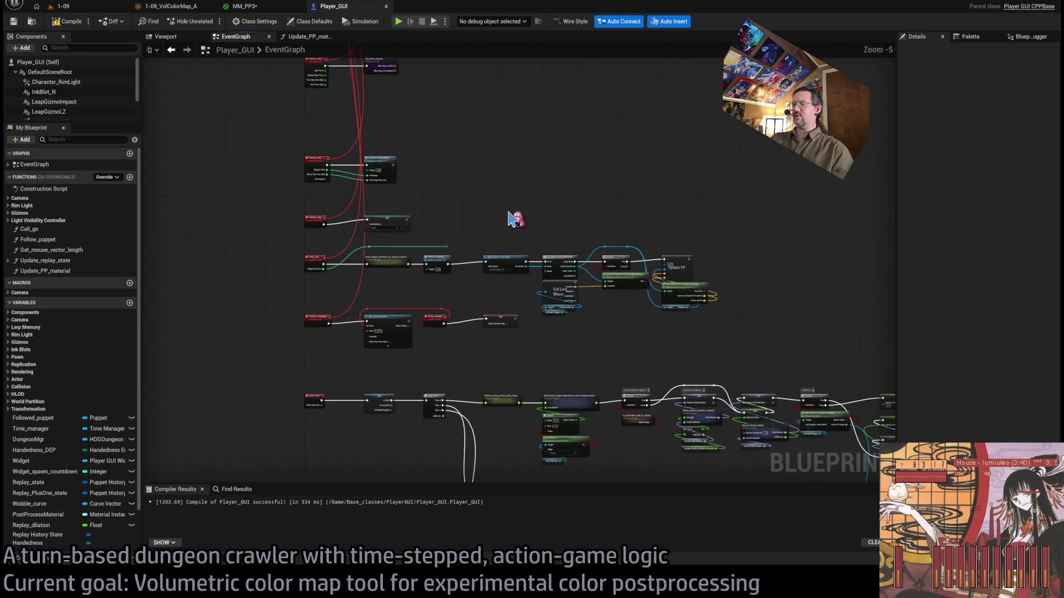
scroll(452, 266, "down", 1)
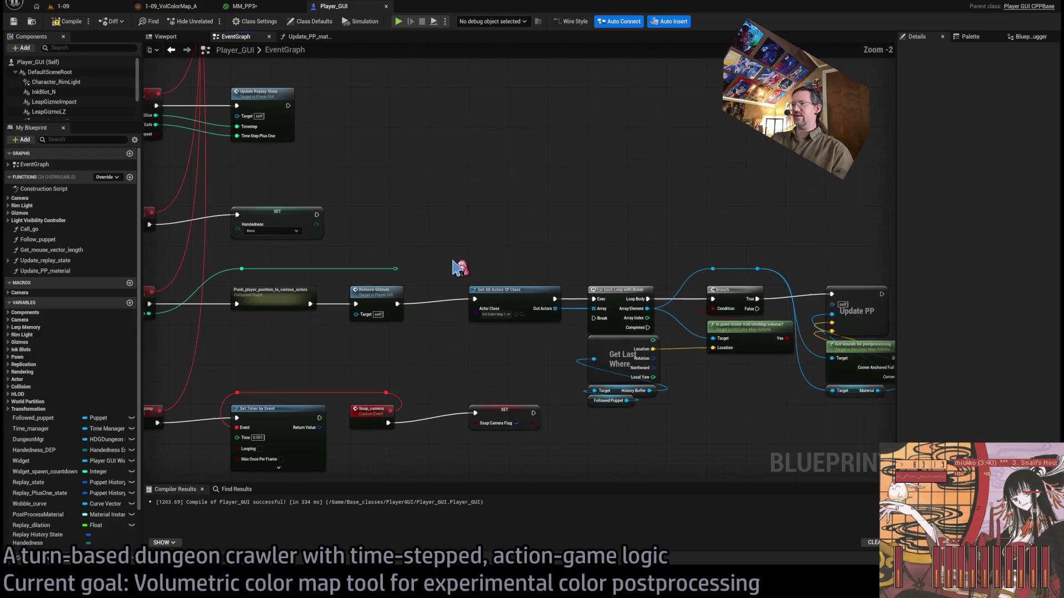
left_click_drag(465, 256, 239, 283)
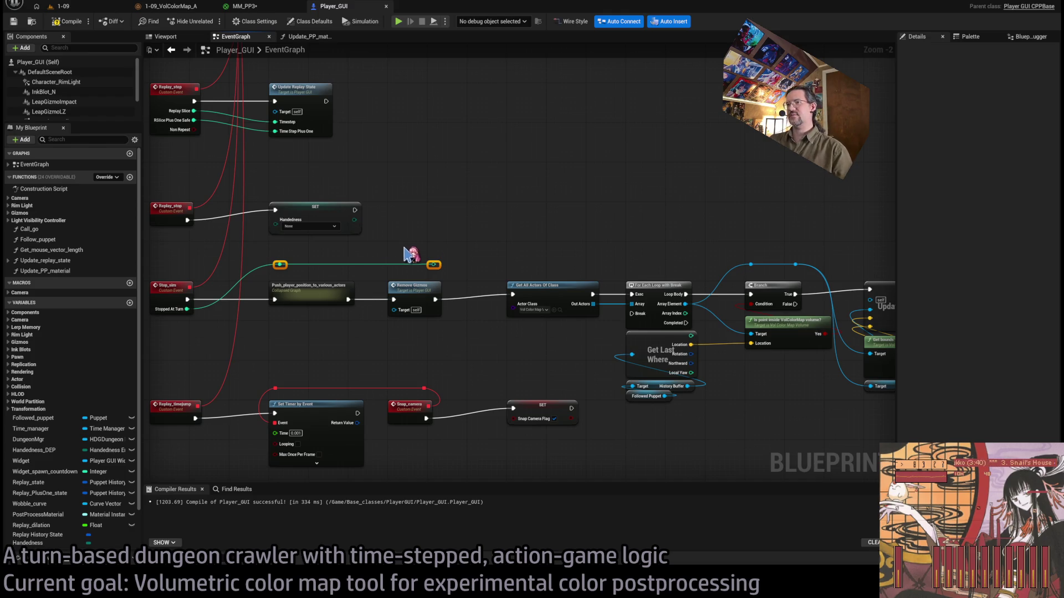
key("Delete")
Rename the Update_PP_material function to Set_new_PP_material.
scroll(565, 237, "down", 1)
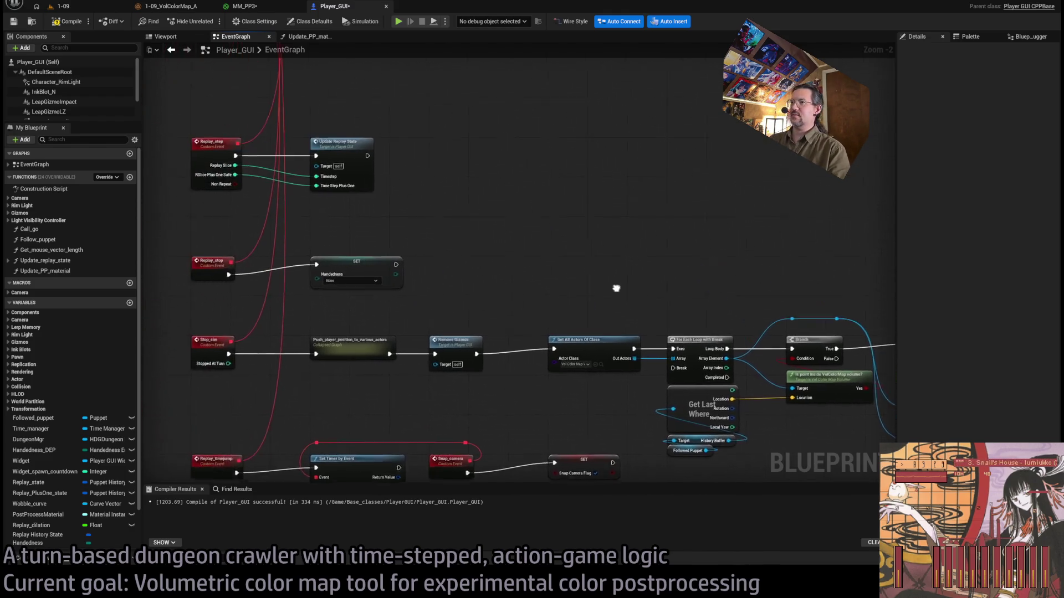
scroll(625, 294, "up", 3)
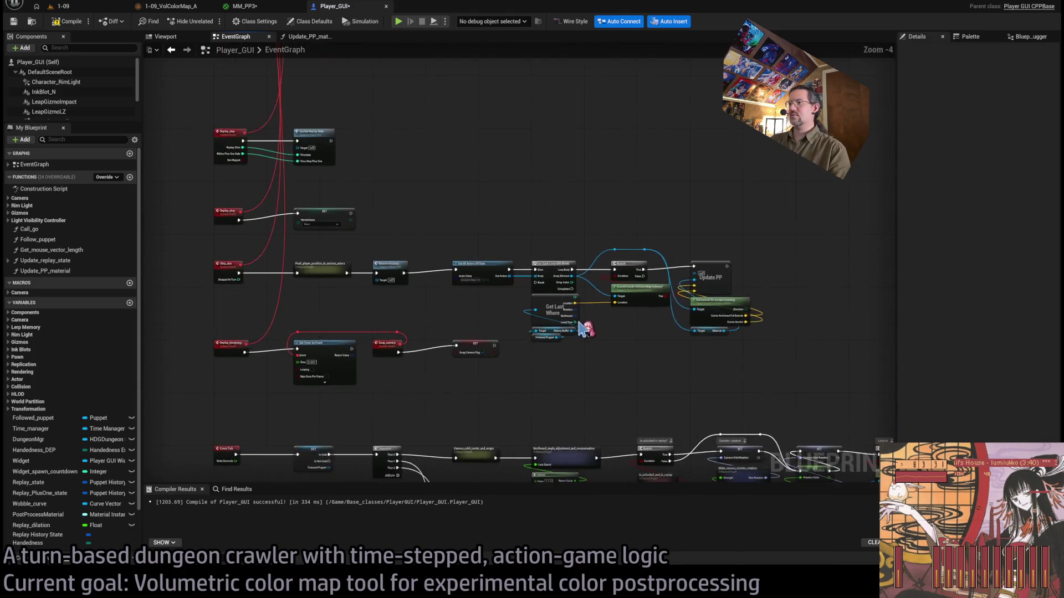
left_click(330, 206)
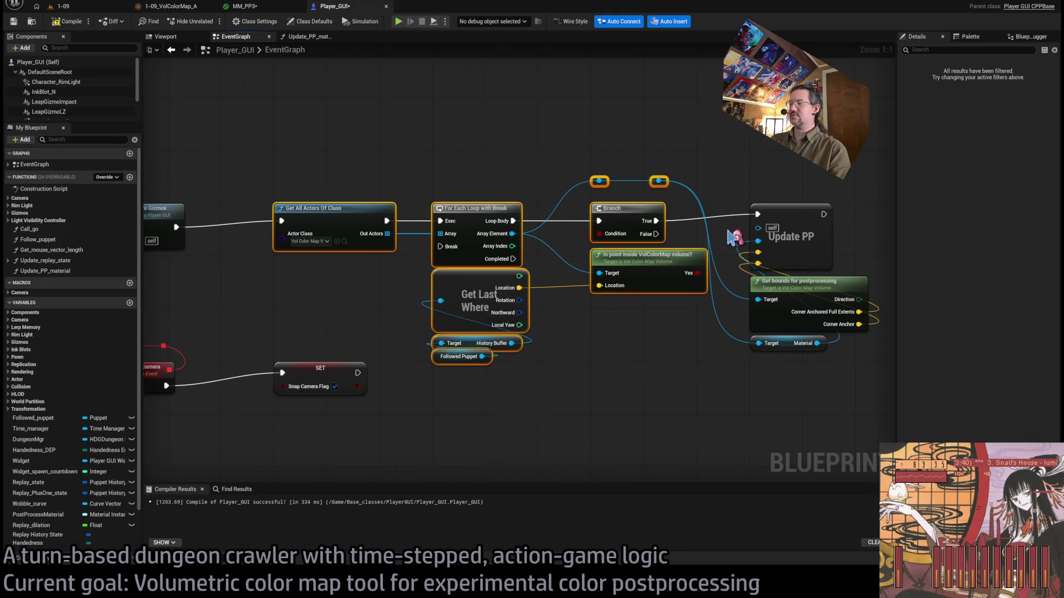
left_click(726, 248)
left_click(791, 224)
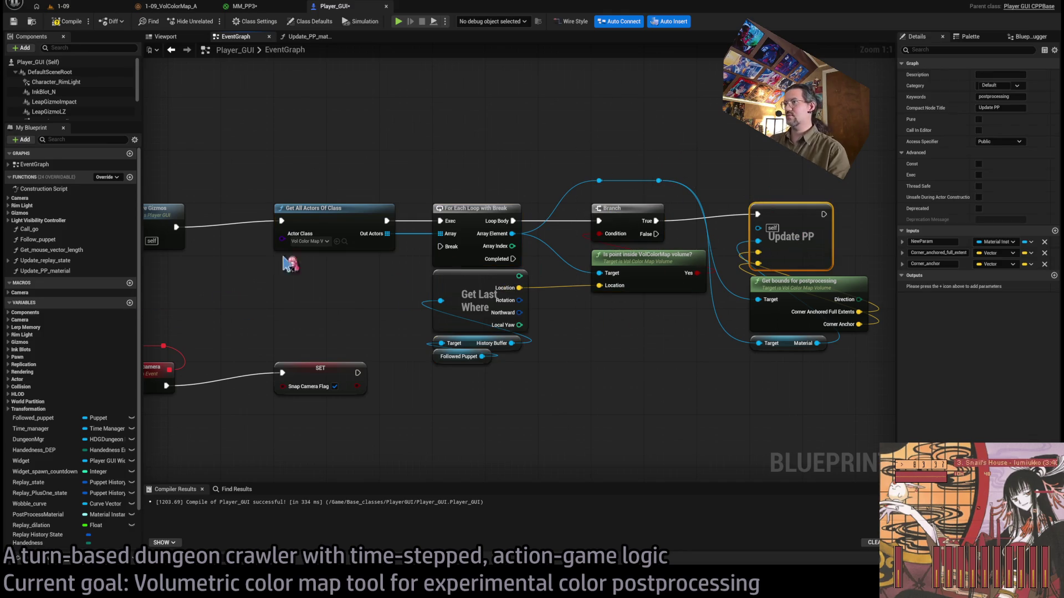
left_click(66, 271)
left_click(83, 273)
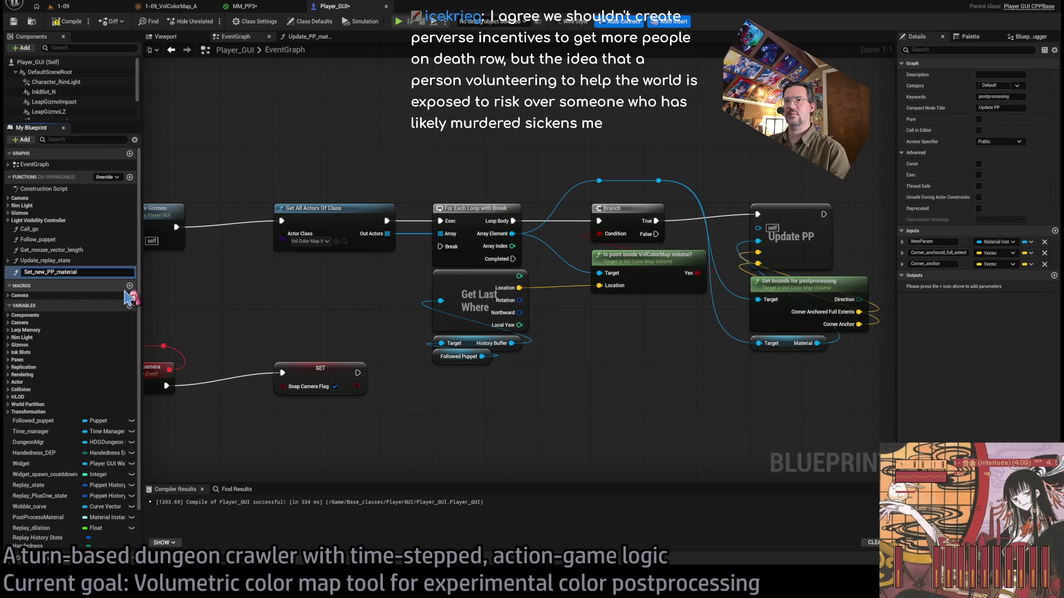
key("Return")
Route the Update PP and loop Completed execution wires through reroute points.
scroll(437, 261, "down", 3)
left_click_drag(774, 173, 450, 339)
left_click(366, 222, "ctrl")
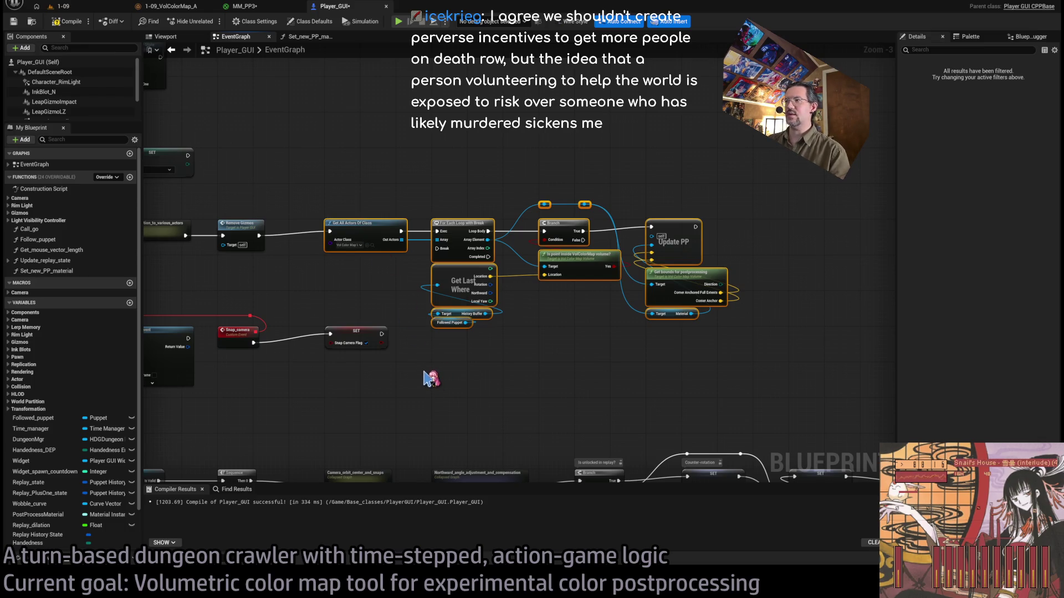
scroll(582, 332, "up", 3)
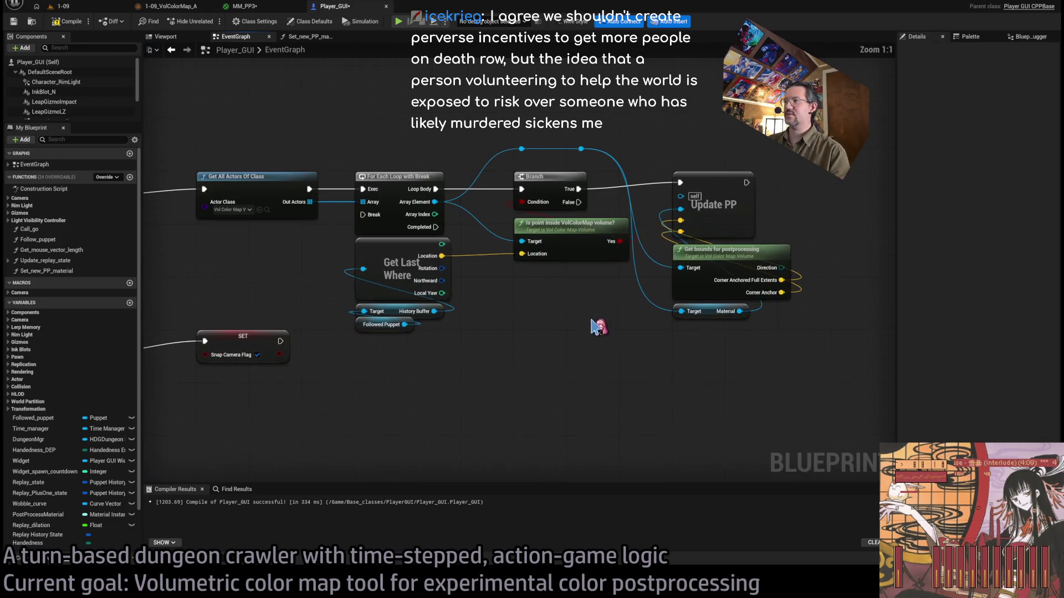
mouse_move(747, 182)
left_mouse_down()
mouse_move(398, 227)
mouse_move(490, 216)
mouse_move(484, 205)
mouse_move(435, 377)
mouse_move(363, 386)
mouse_move(761, 387)
left_mouse_up()
double_click(382, 373)
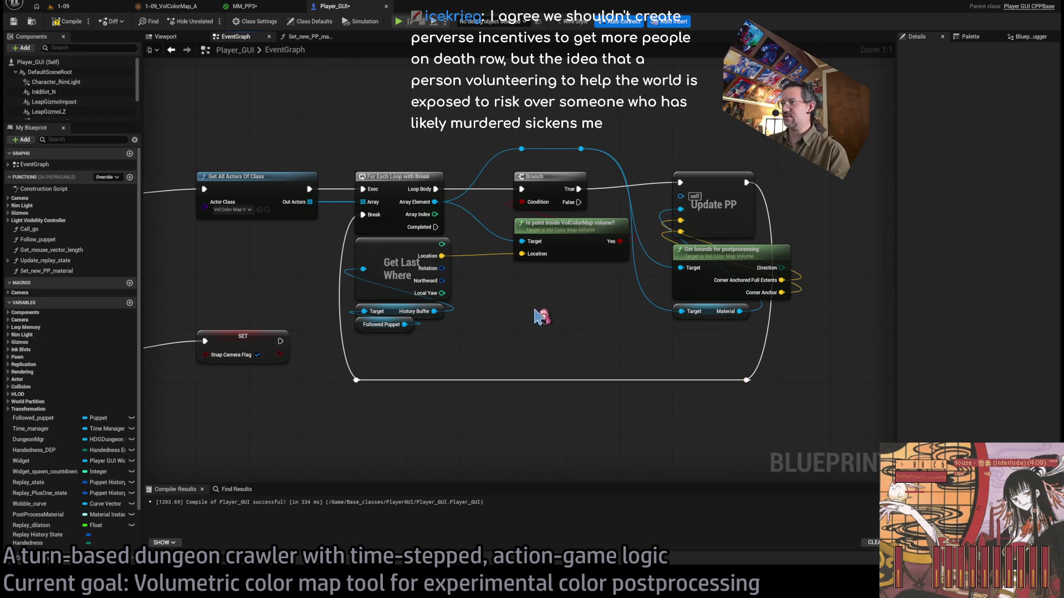
mouse_move(409, 280)
left_mouse_down()
mouse_move(500, 169)
mouse_move(495, 162)
mouse_move(714, 162)
mouse_move(826, 263)
mouse_move(819, 178)
mouse_move(734, 244)
mouse_move(732, 235)
left_mouse_up()
left_click(679, 212)
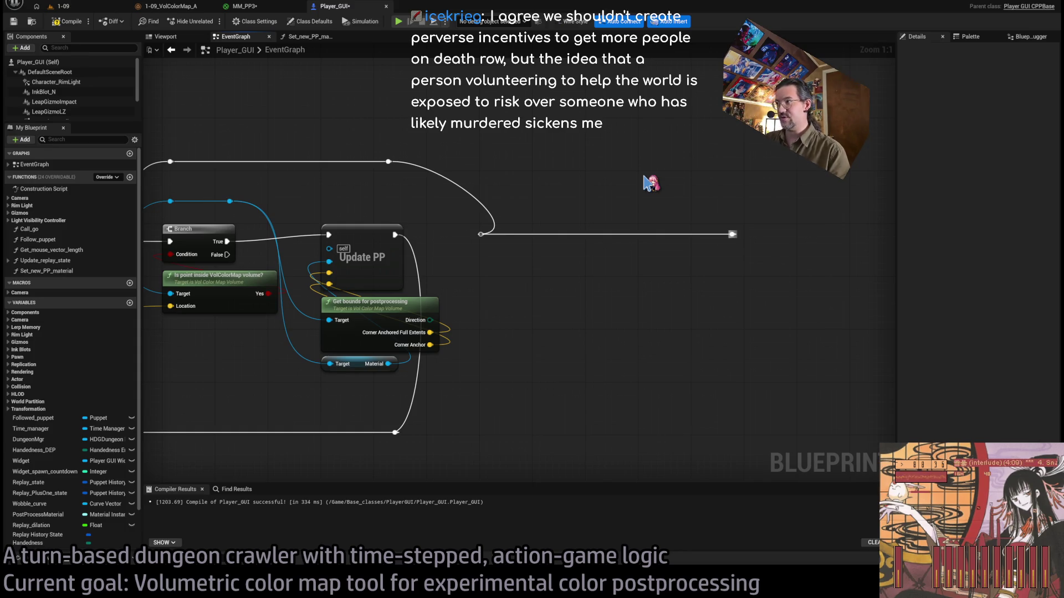
Merge the two reroute points into one and box-select all Update PP loop nodes.
scroll(640, 195, "down", 4)
scroll(593, 213, "up", 4)
left_click_drag(821, 201, 477, 294)
left_click_drag(404, 164, 503, 238)
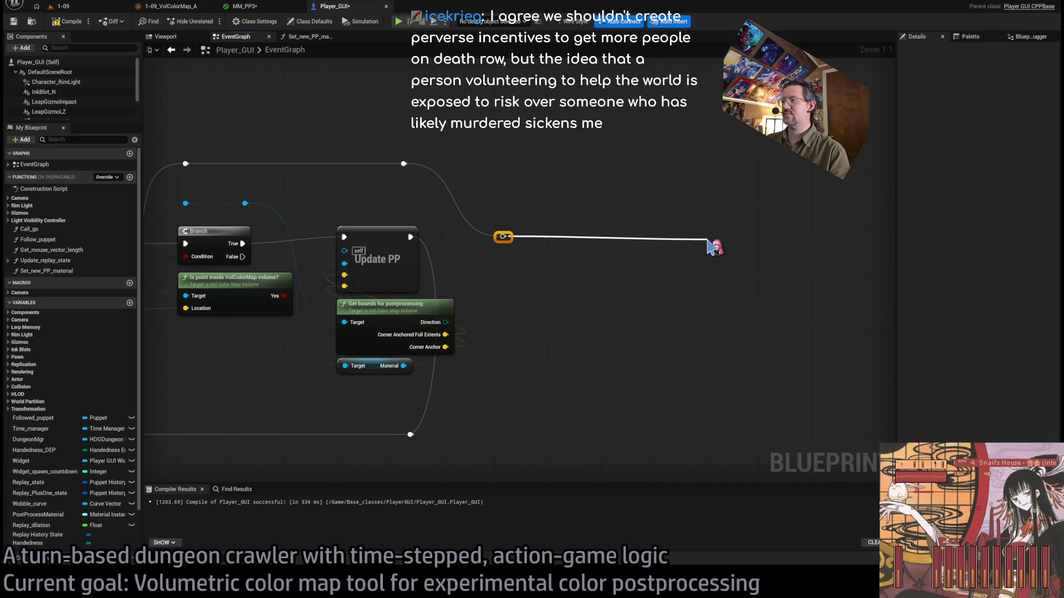
scroll(515, 254, "down", 4)
mouse_move(689, 135)
left_mouse_down()
mouse_move(347, 361)
mouse_move(346, 341)
left_mouse_up()
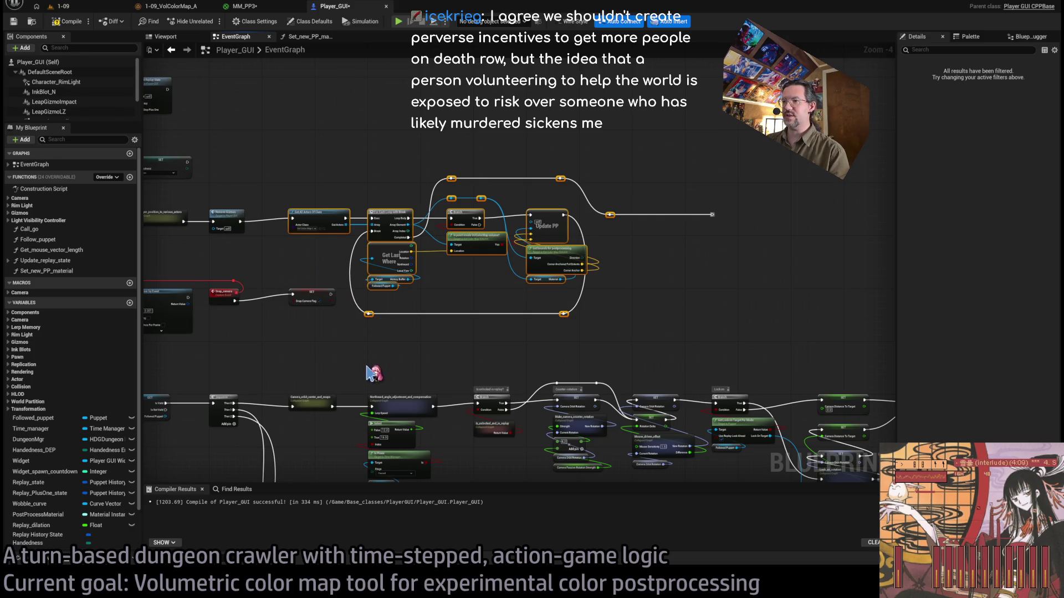
Collapse the selected nodes into function Find_VolColorMap_volume_and_set_PP_material and reposition its call node.
key("ctrl+shift+f")
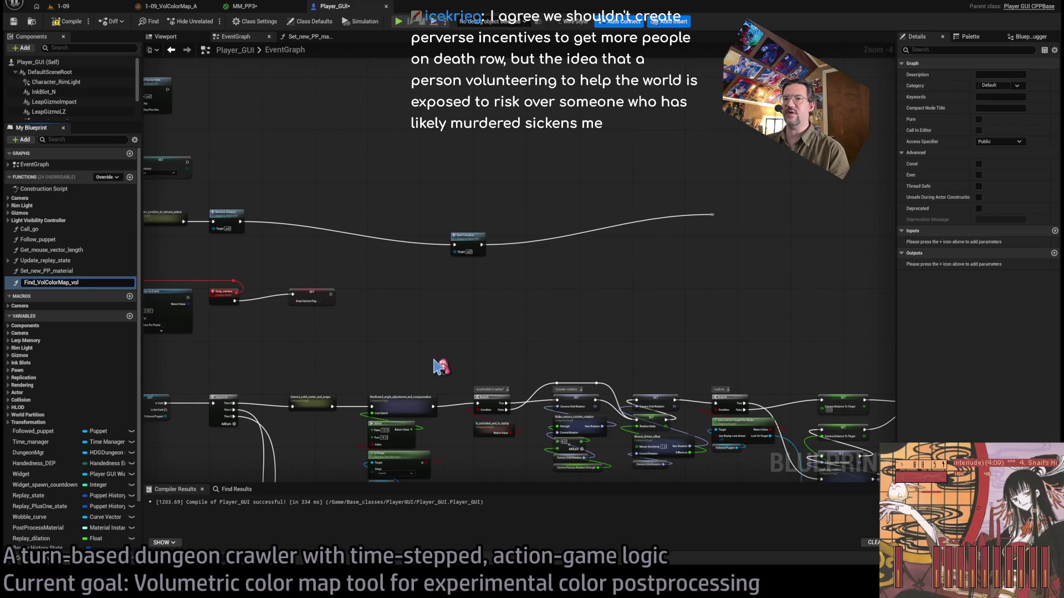
type("Find_VolColorMap_volume_and_set_PP")
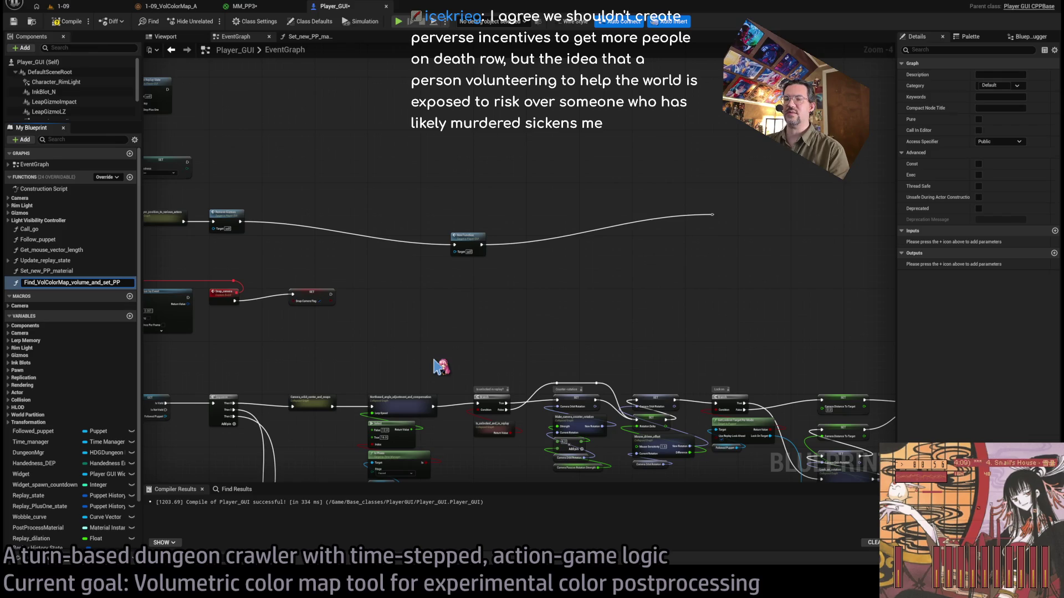
key("Return")
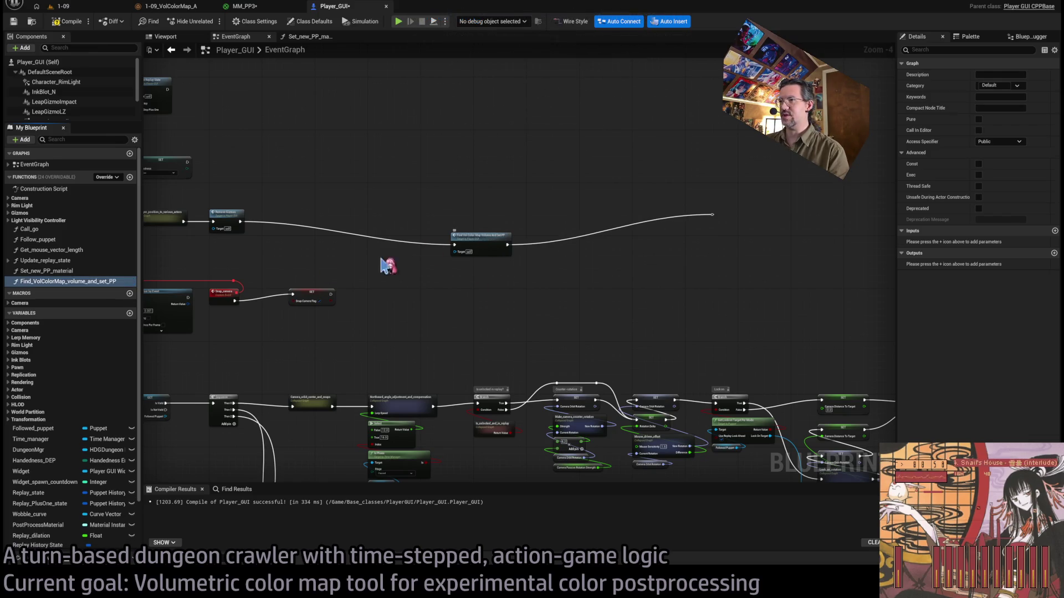
key("F2")
type("_material")
key("Return")
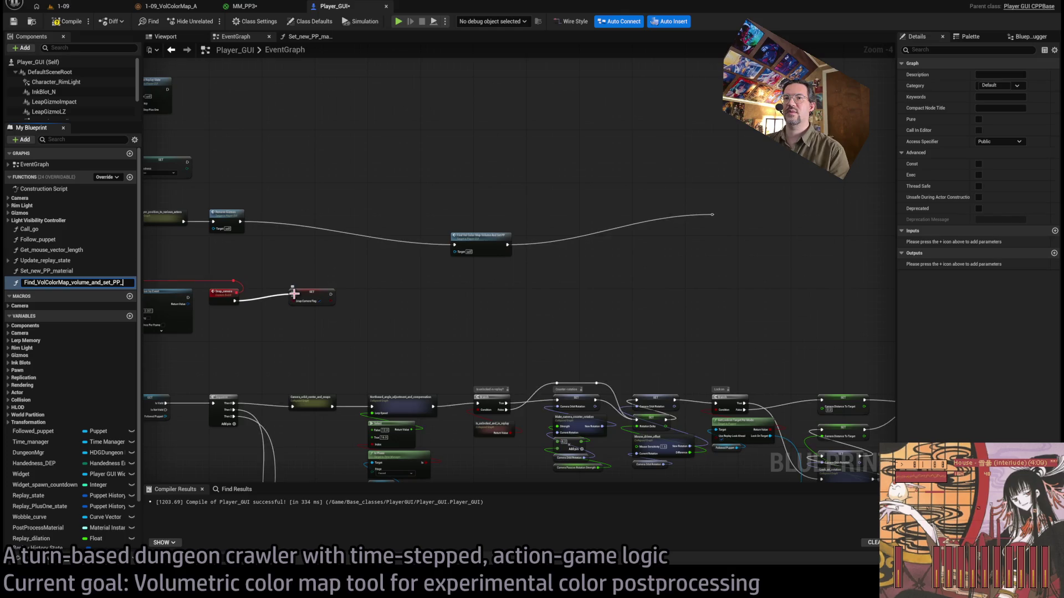
mouse_move(486, 243)
left_mouse_down()
mouse_move(304, 231)
mouse_move(297, 219)
left_mouse_up()
Paste the Find_VolColorMap call after Update Replay State in the BeginPlay_delayed chain.
scroll(776, 256, "up", 5)
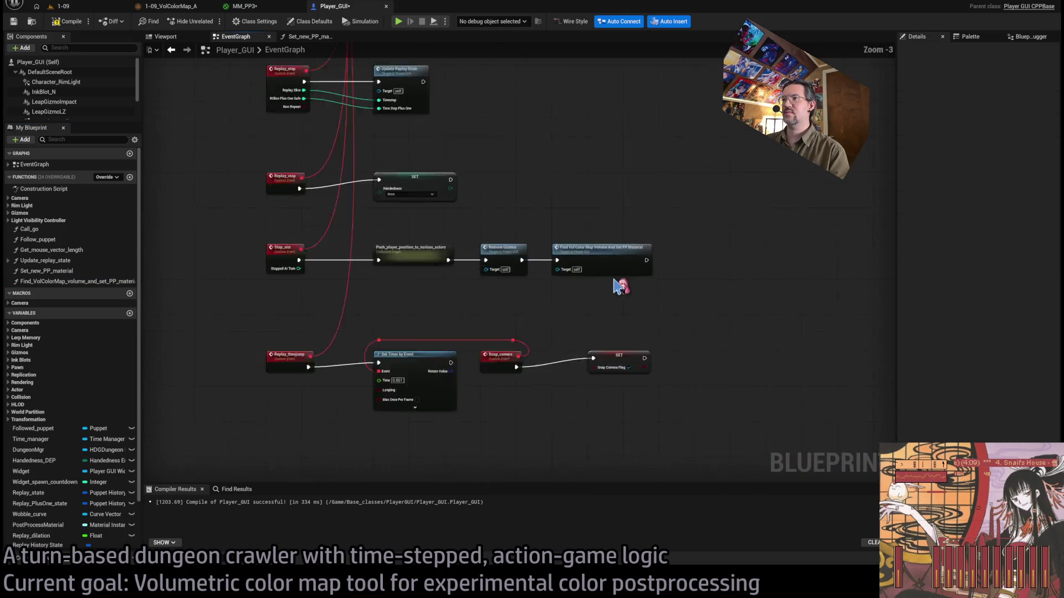
scroll(570, 310, "down", 5)
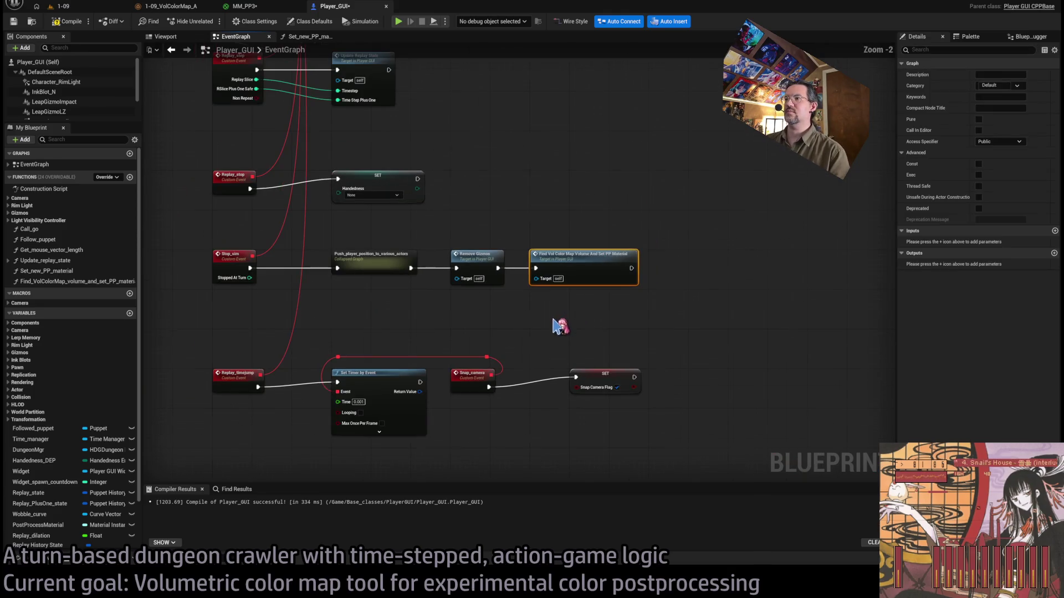
scroll(593, 208, "up", 2)
scroll(557, 299, "down", 2)
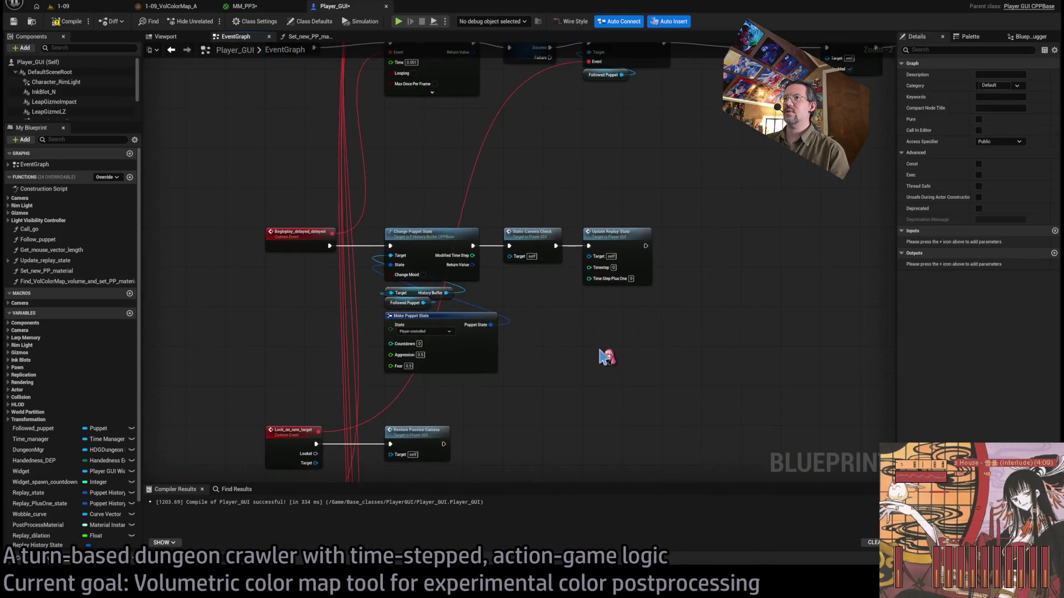
scroll(577, 333, "up", 2)
left_click_drag(548, 373, 568, 408)
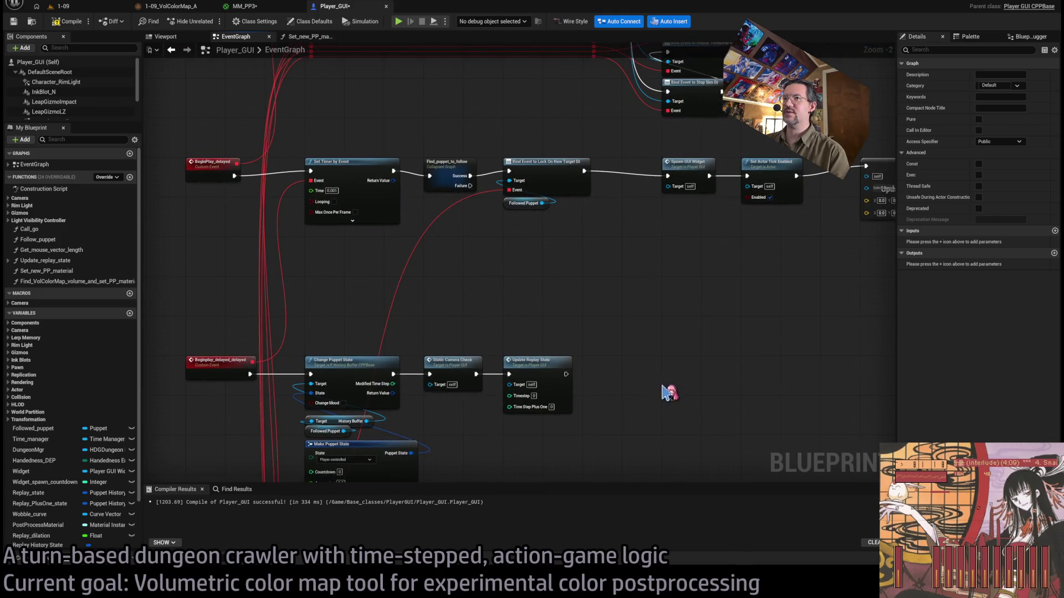
scroll(669, 394, "down", 3)
scroll(606, 339, "up", 3)
mouse_move(491, 392)
left_mouse_down()
mouse_move(819, 373)
mouse_move(874, 308)
left_mouse_up()
scroll(610, 377, "down", 1)
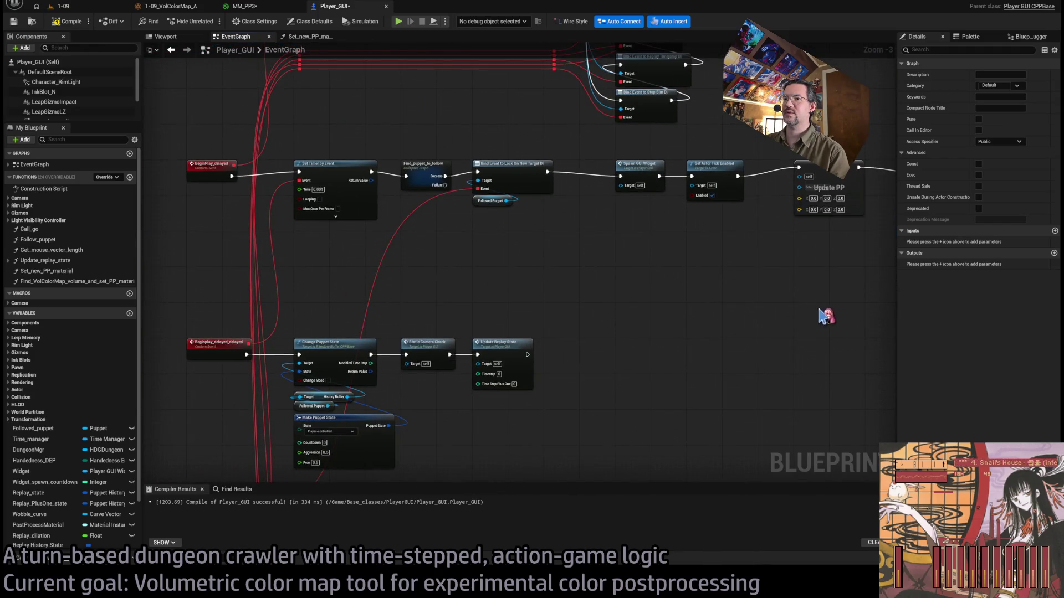
mouse_move(617, 364)
left_mouse_down()
mouse_move(613, 278)
mouse_move(581, 263)
left_mouse_up()
key("ctrl+v")
left_click(566, 239)
Switch to the 1-09 level and start a Play-In-Editor test.
left_click(593, 263)
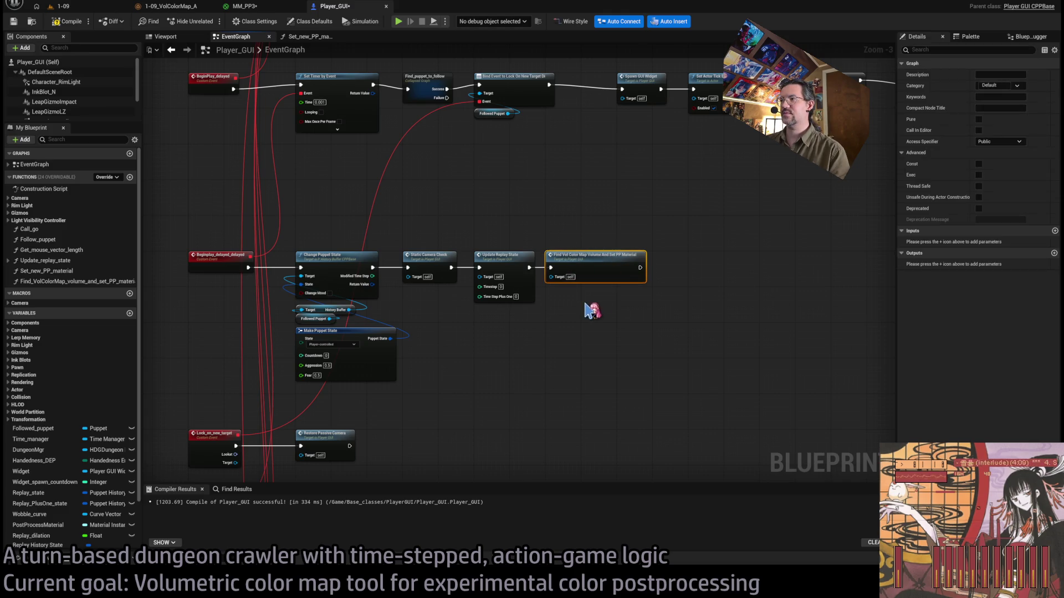
left_click(83, 6)
key("alt+p")
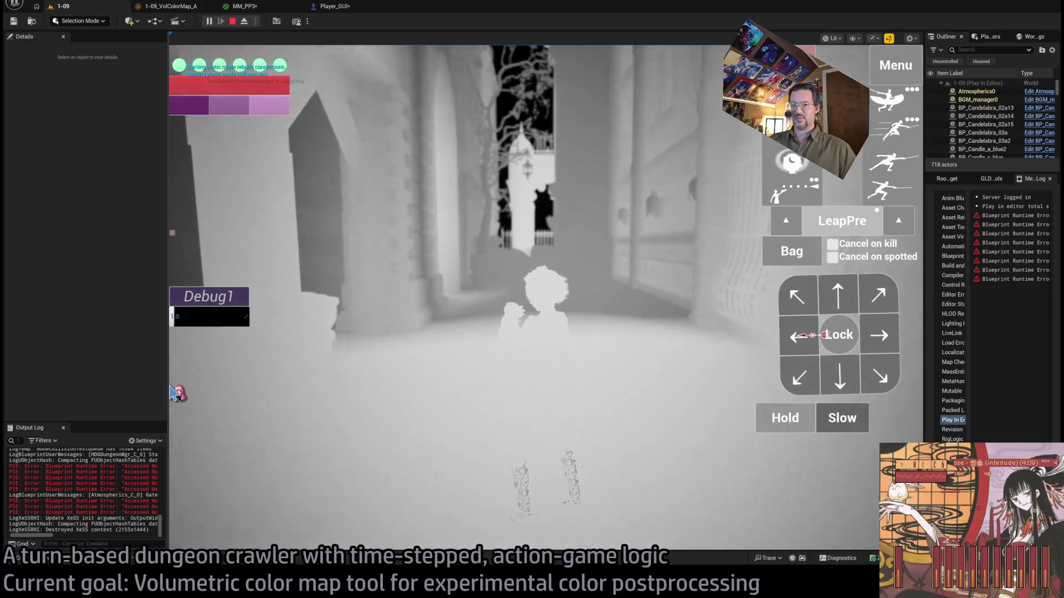
Widen the Output Log to read the Accessed None MM_PP_DMI errors, then stop play.
left_click_drag(168, 382, 352, 381)
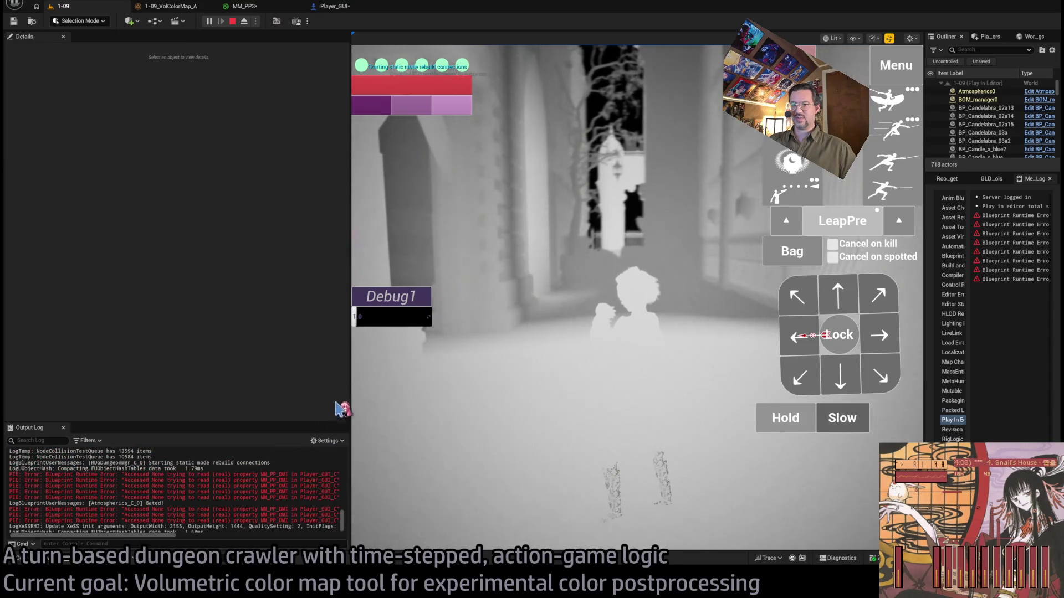
mouse_move(350, 397)
left_mouse_down()
mouse_move(238, 392)
mouse_move(162, 410)
left_mouse_up()
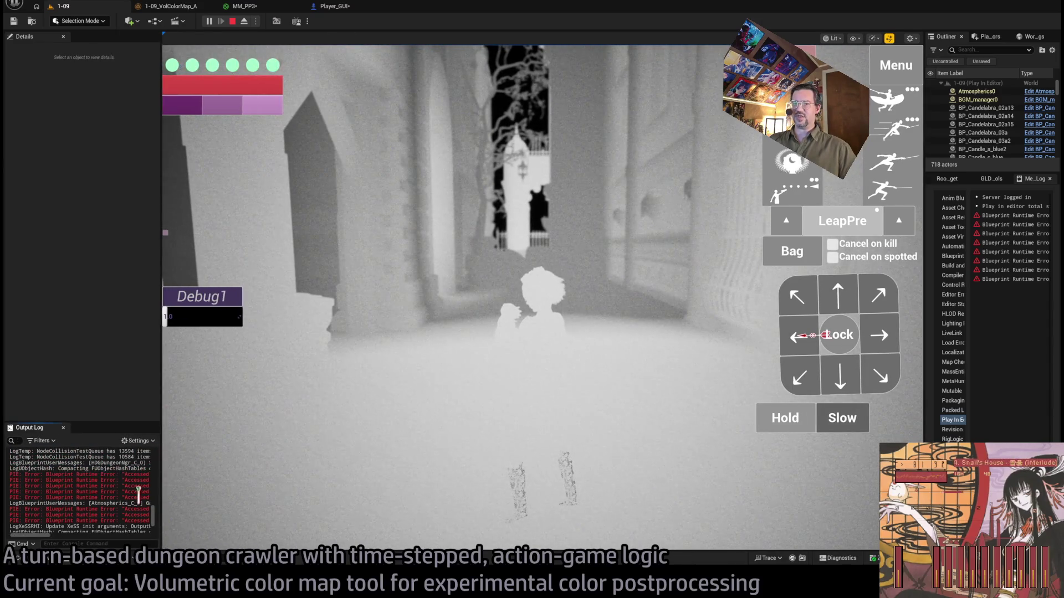
left_click(232, 21)
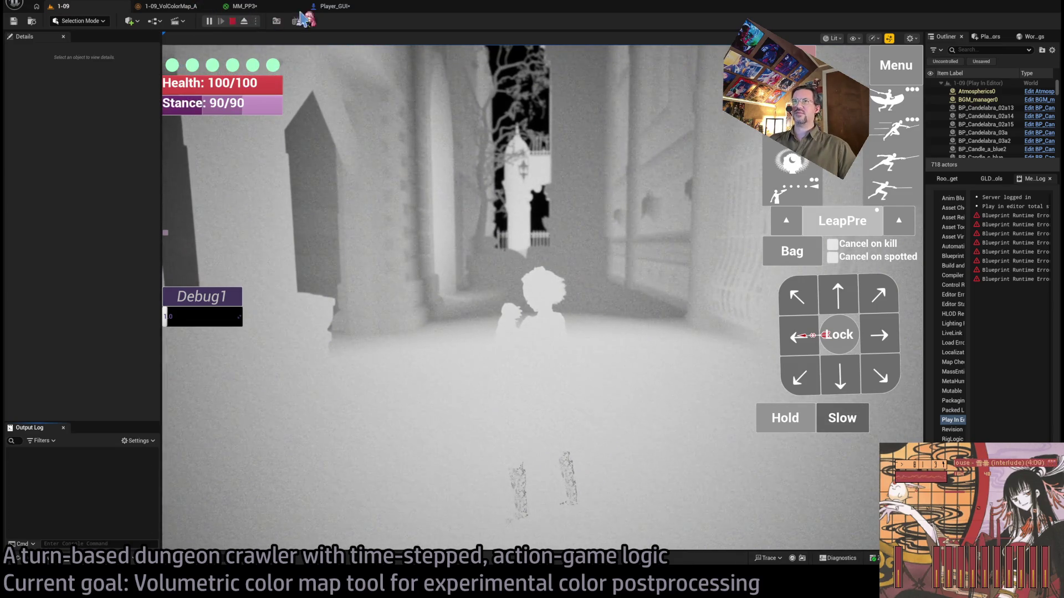
scroll(561, 294, "down", 1)
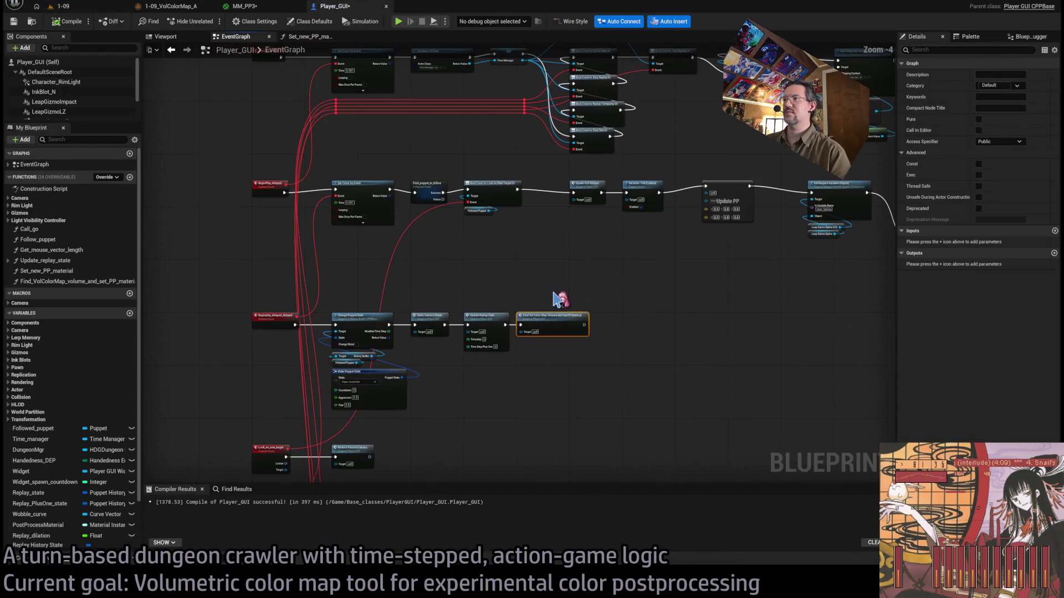
Move the function call beside the stencil-depth nodes and test-play the 1-09 level.
scroll(432, 334, "down", 1)
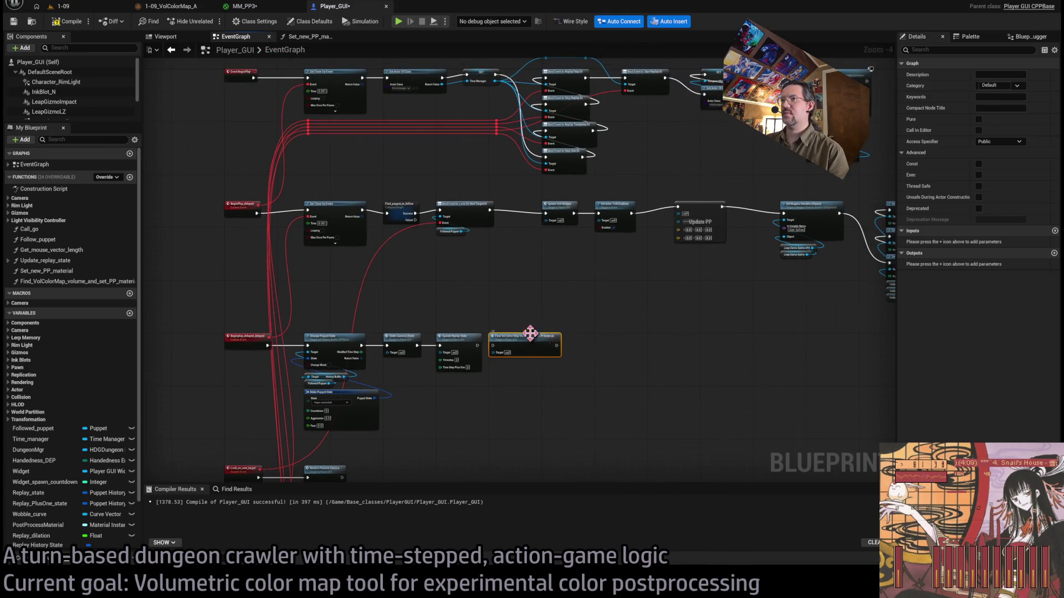
mouse_move(414, 352)
left_mouse_down()
mouse_move(793, 248)
mouse_move(715, 247)
mouse_move(765, 254)
mouse_move(755, 261)
left_mouse_up()
scroll(770, 251, "up", 5)
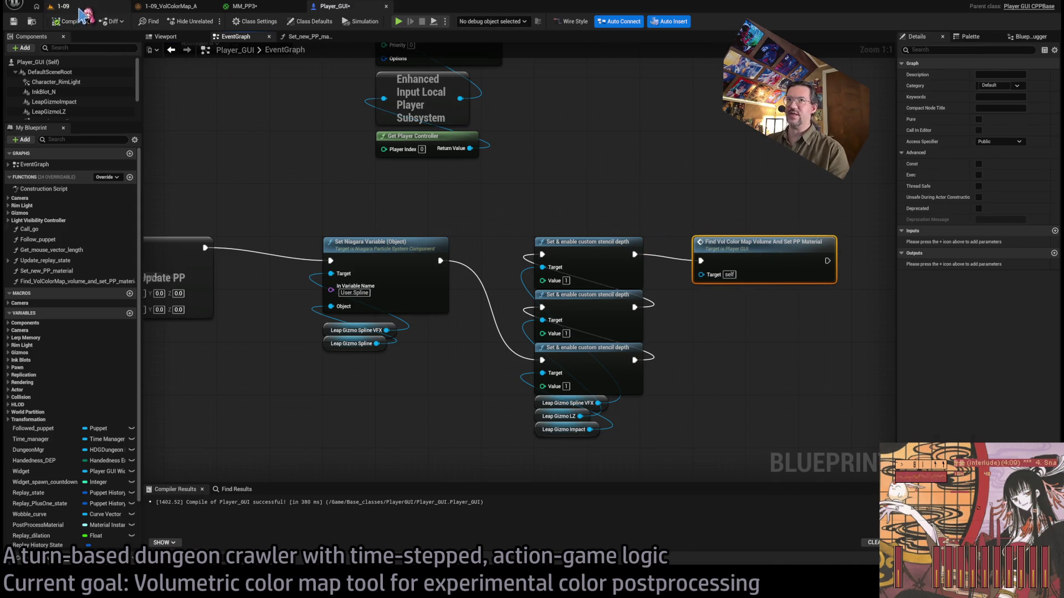
left_click(60, 6)
key("alt+p")
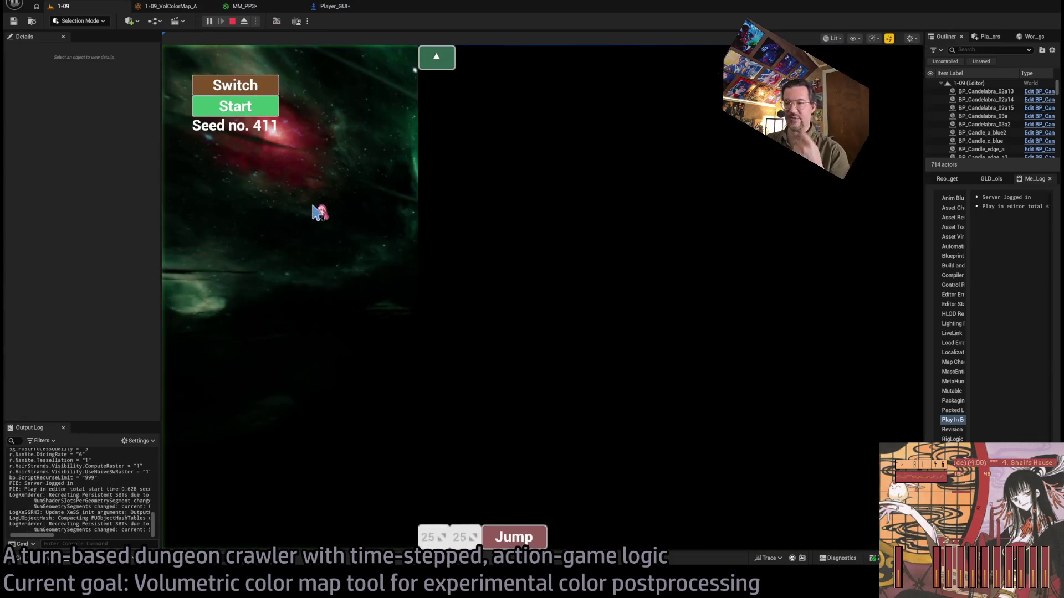
key("Escape")
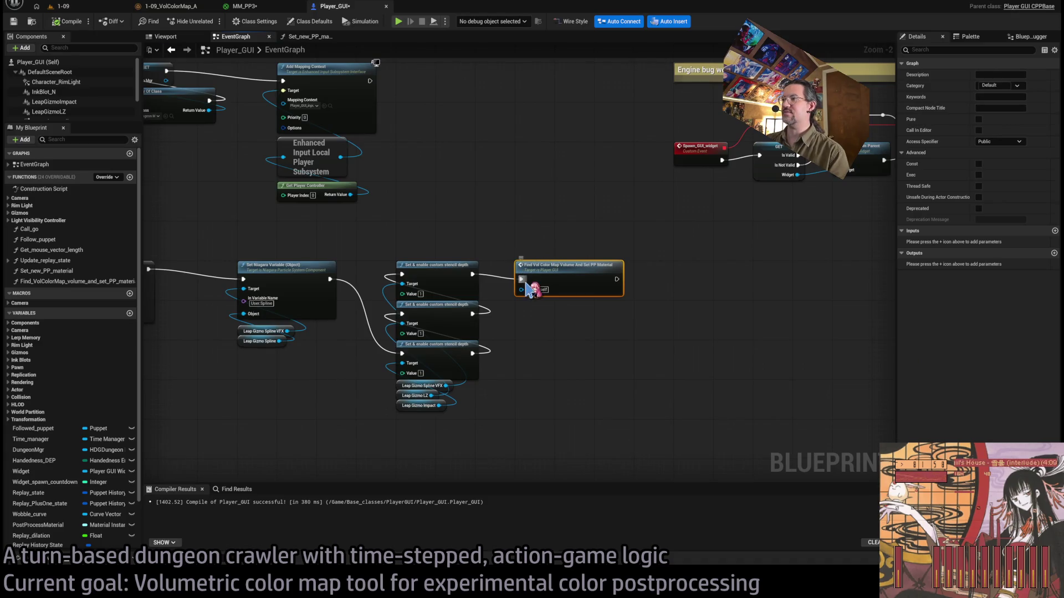
Place the function call after Add Mapping Context, save Player_GUI, and test-play again.
scroll(548, 266, "down", 3)
left_click_drag(595, 327, 554, 256)
scroll(554, 257, "up", 5)
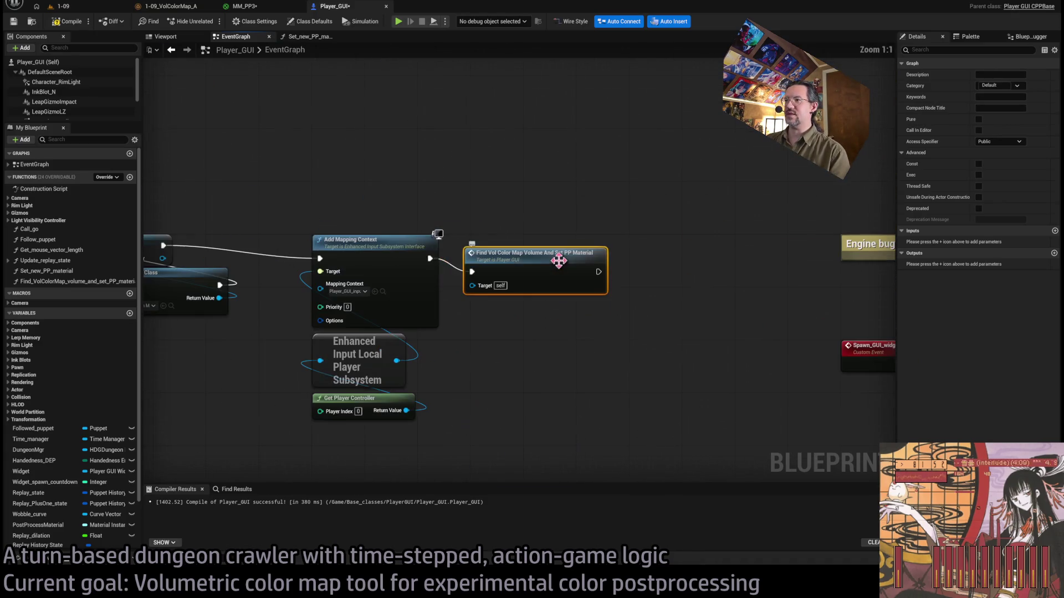
key("ctrl+s")
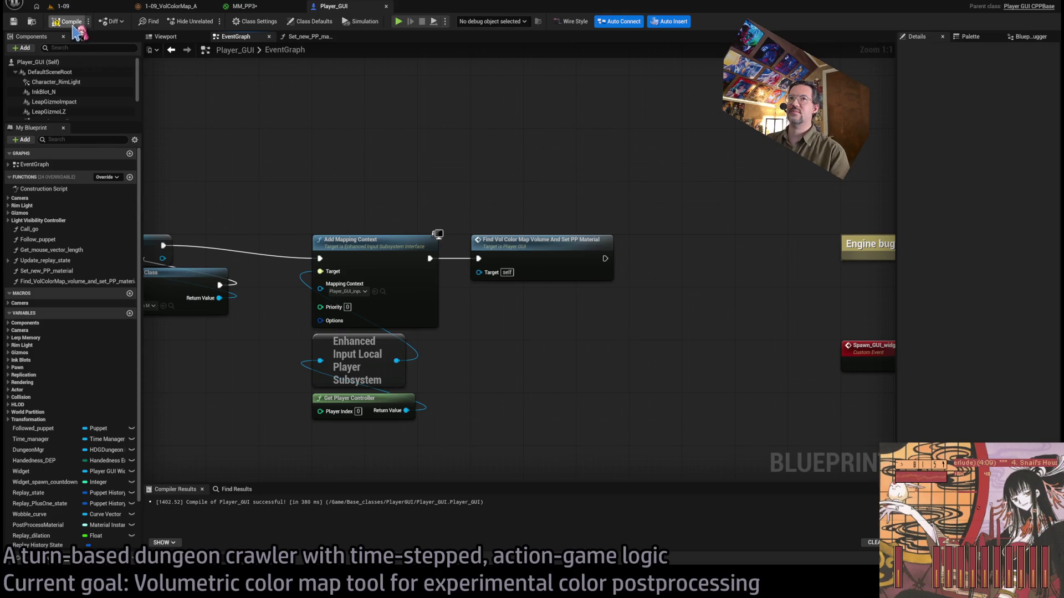
left_click(97, 8)
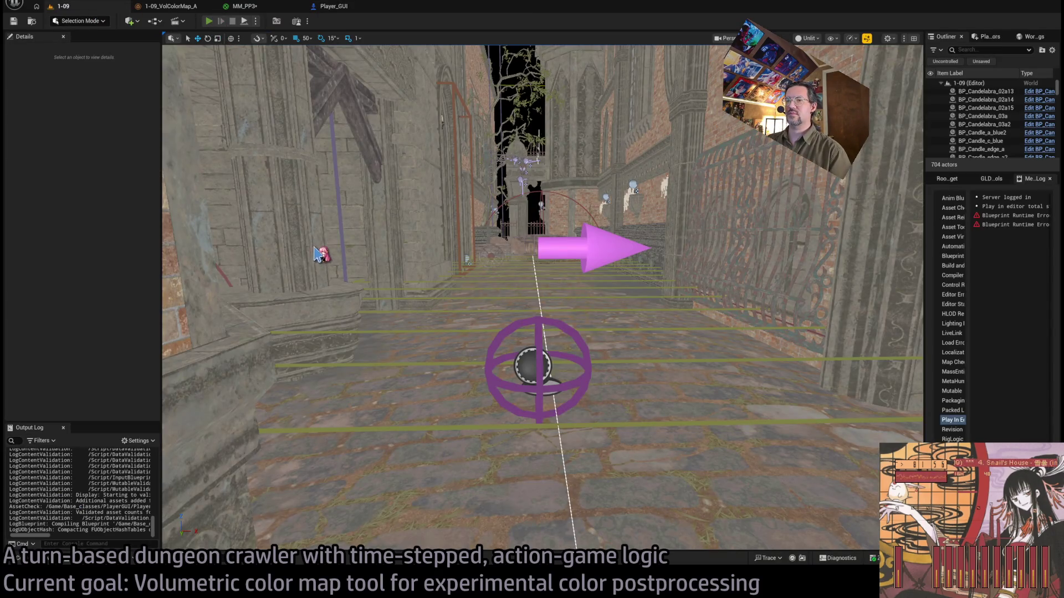
key("alt+p")
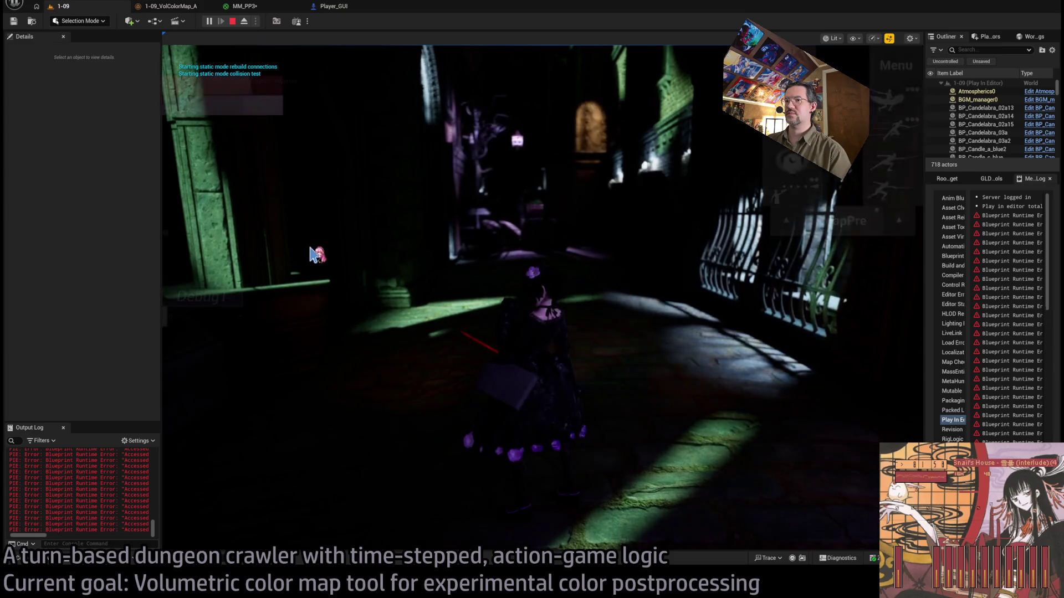
key("Escape")
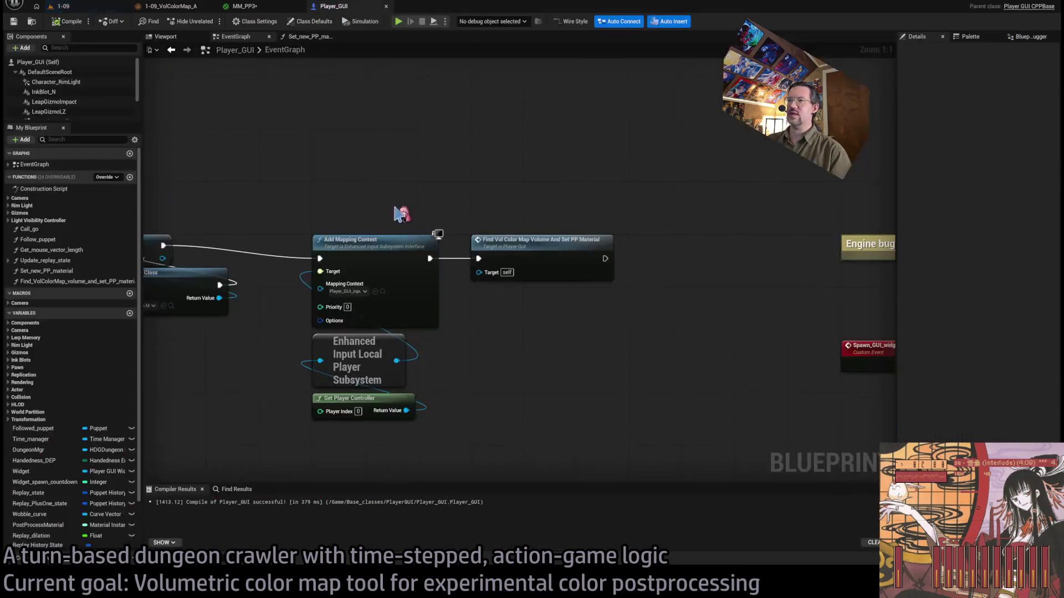
Move the function call back after Update Replay State and return to the 1-09 level.
scroll(575, 292, "down", 1)
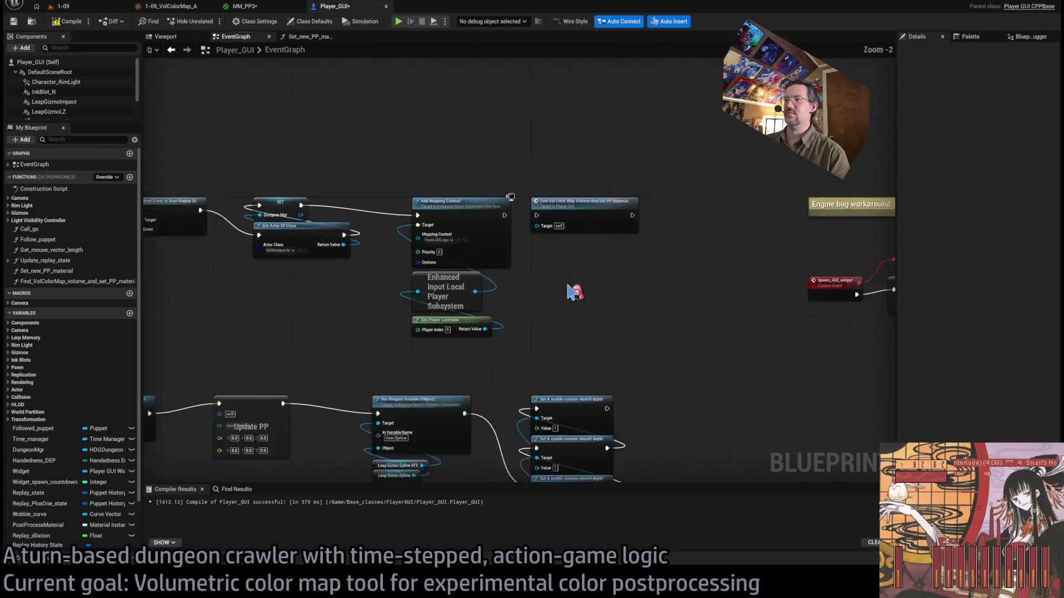
scroll(575, 292, "down", 3)
mouse_move(532, 192)
left_mouse_down()
mouse_move(258, 425)
mouse_move(603, 297)
mouse_move(504, 342)
mouse_move(497, 325)
left_mouse_up()
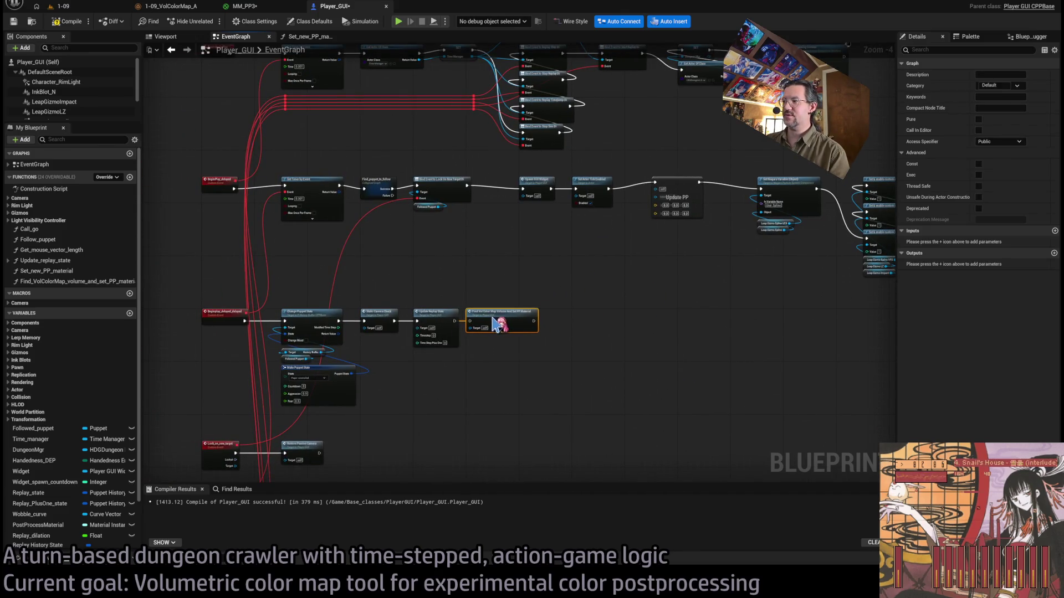
left_click(59, 6)
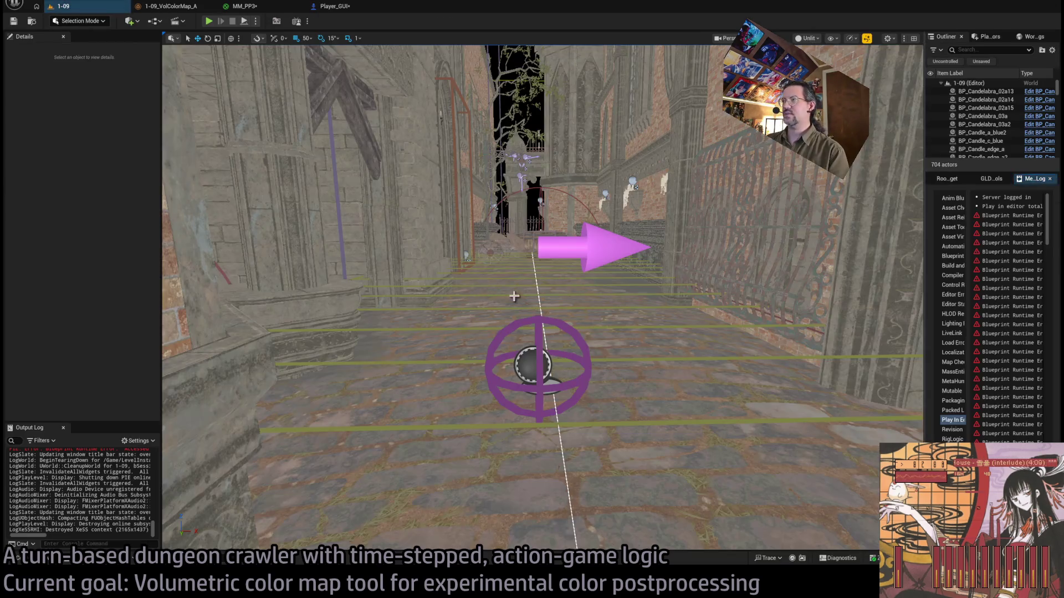
Widen the Message Log and follow the Accessed None error link to Player_GUI's Set Scalar Parameter nodes.
left_click_drag(924, 347, 592, 348)
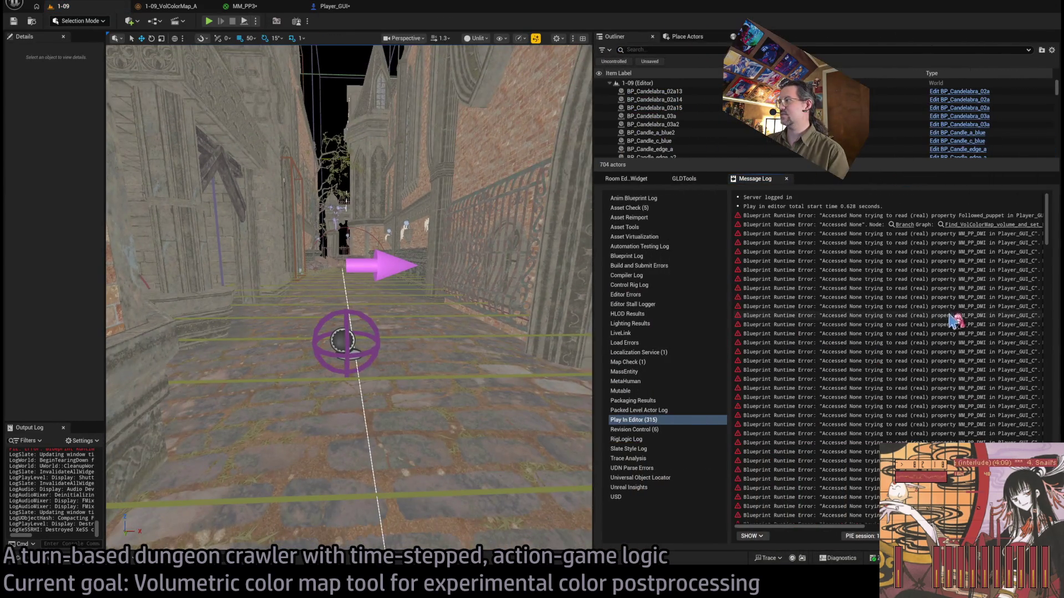
mouse_move(854, 527)
left_mouse_down()
mouse_move(920, 399)
mouse_move(931, 327)
left_mouse_up()
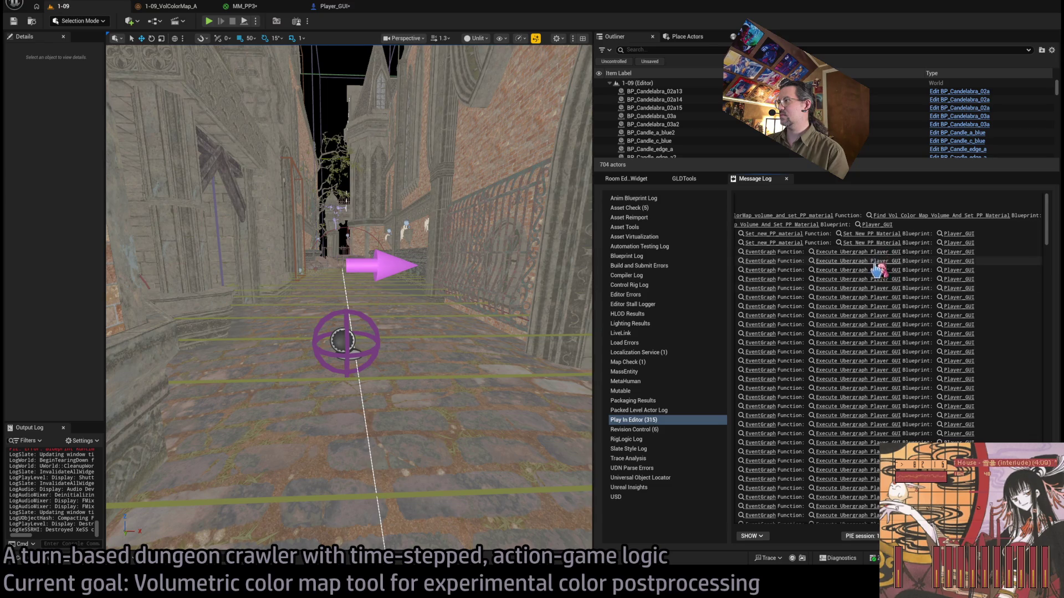
mouse_move(847, 528)
left_mouse_down()
mouse_move(806, 531)
mouse_move(891, 363)
left_mouse_up()
left_click(917, 302)
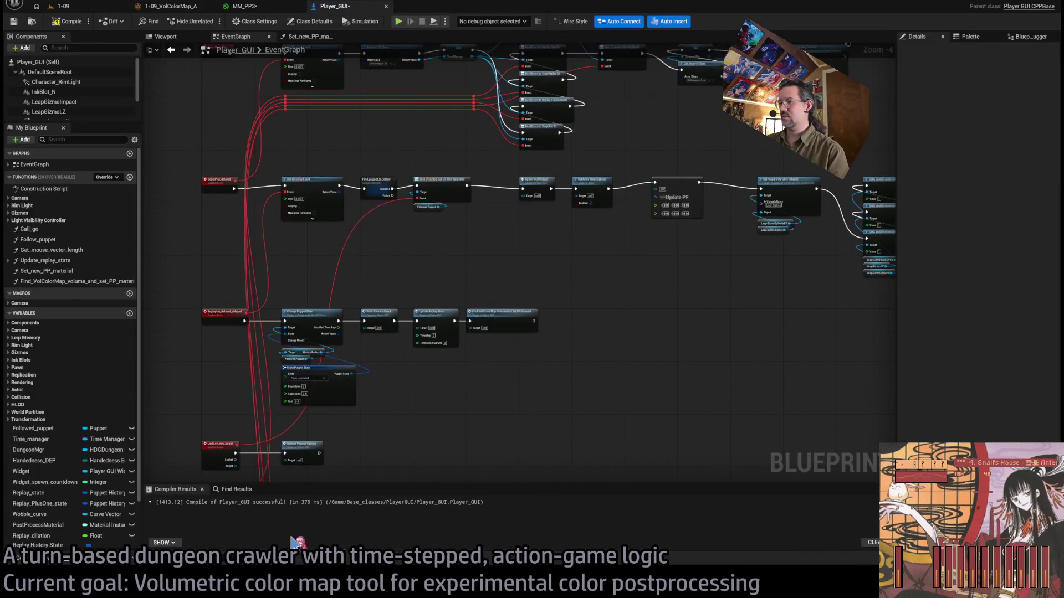
left_click(100, 7)
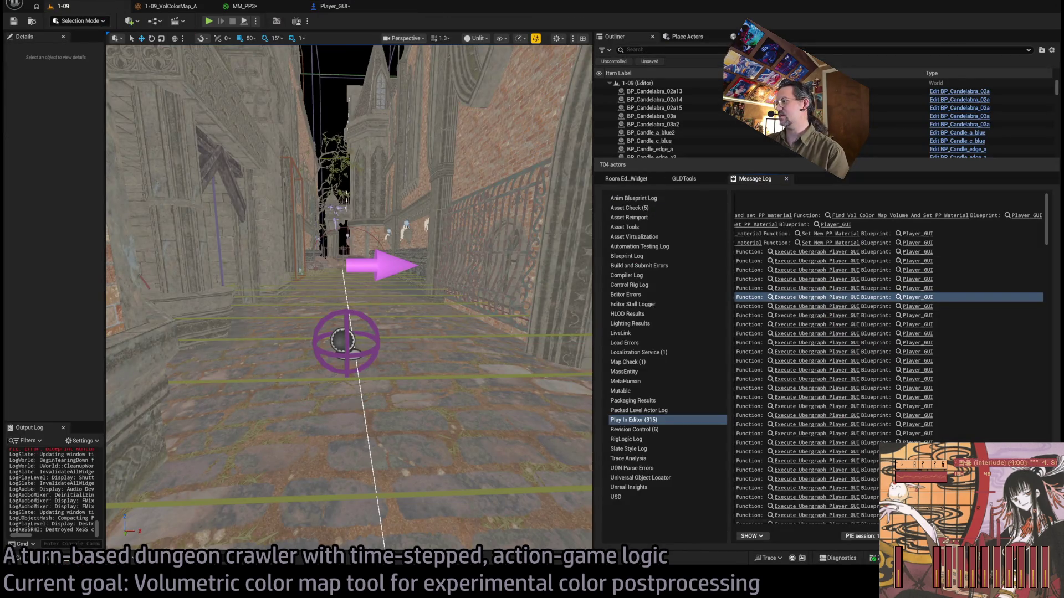
mouse_move(828, 523)
left_mouse_down()
mouse_move(771, 541)
mouse_move(905, 352)
left_mouse_up()
scroll(641, 302, "up", 2)
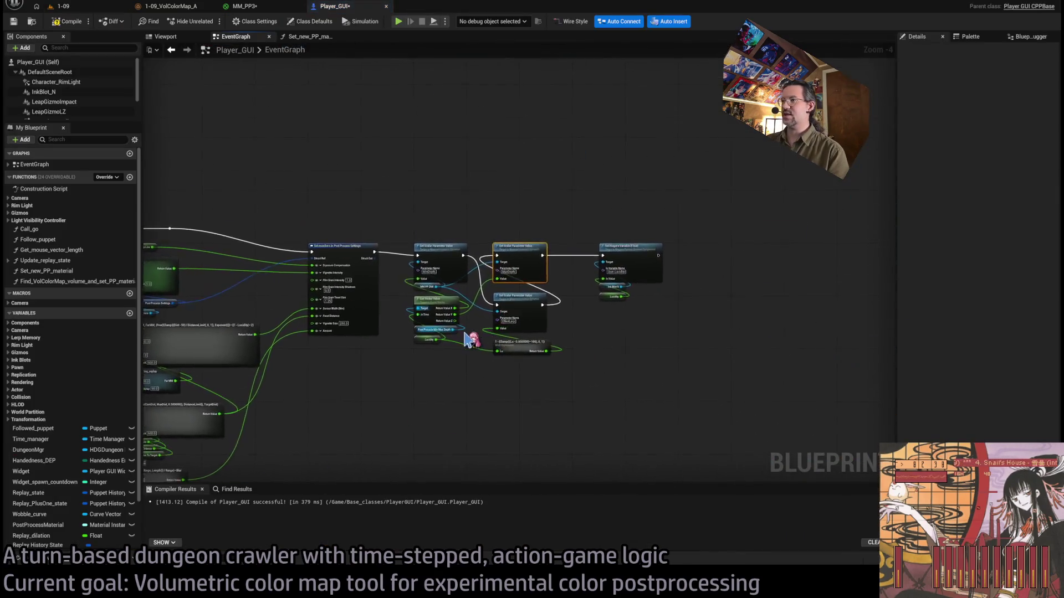
Bring the Set Scalar Parameter nodes into view and add an MM PP DMI getter beside them.
scroll(621, 277, "up", 1)
scroll(501, 273, "down", 5)
scroll(637, 253, "up", 5)
mouse_move(579, 197)
left_mouse_down()
mouse_move(641, 190)
mouse_move(586, 190)
mouse_move(546, 256)
left_mouse_up()
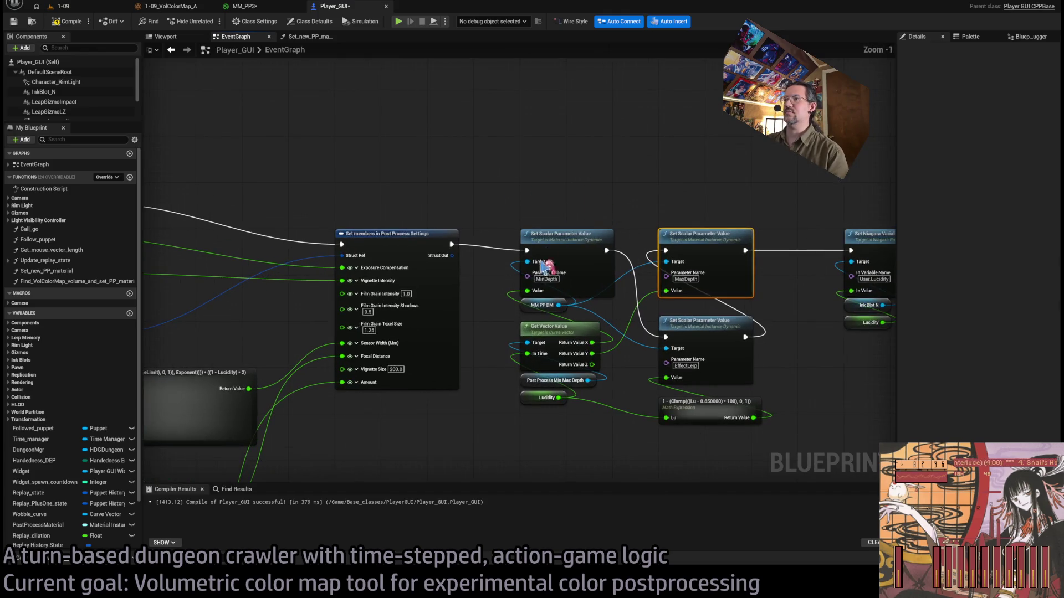
left_click_drag(488, 291, 561, 280)
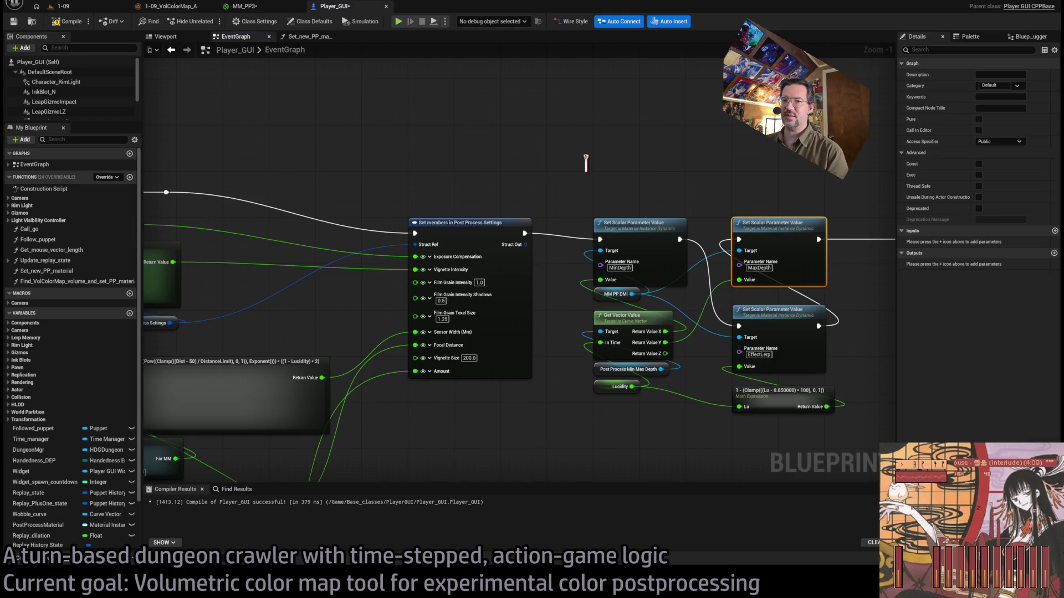
left_click_drag(586, 162, 590, 170)
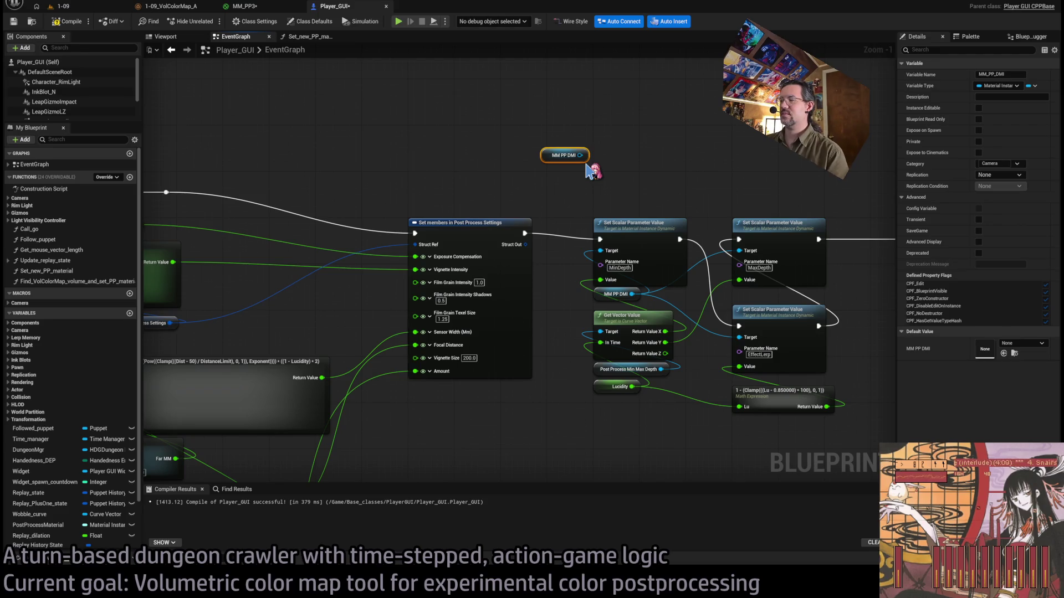
Make the MM PP DMI getter a validated Get, shift the parameter nodes right, and reroute execution.
scroll(591, 171, "up", 1)
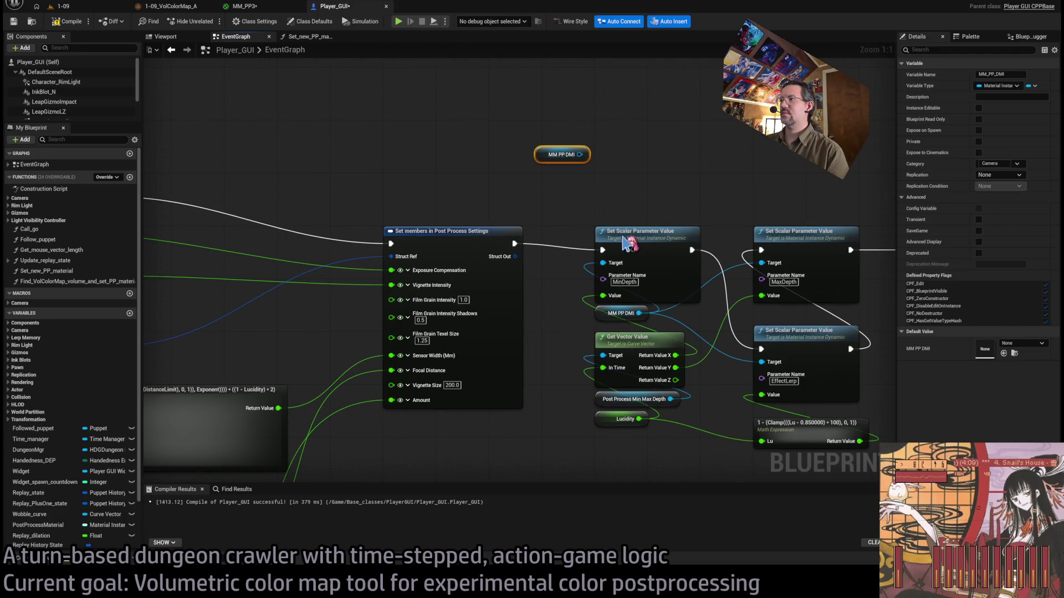
scroll(559, 188, "down", 2)
left_click_drag(787, 396, 388, 156)
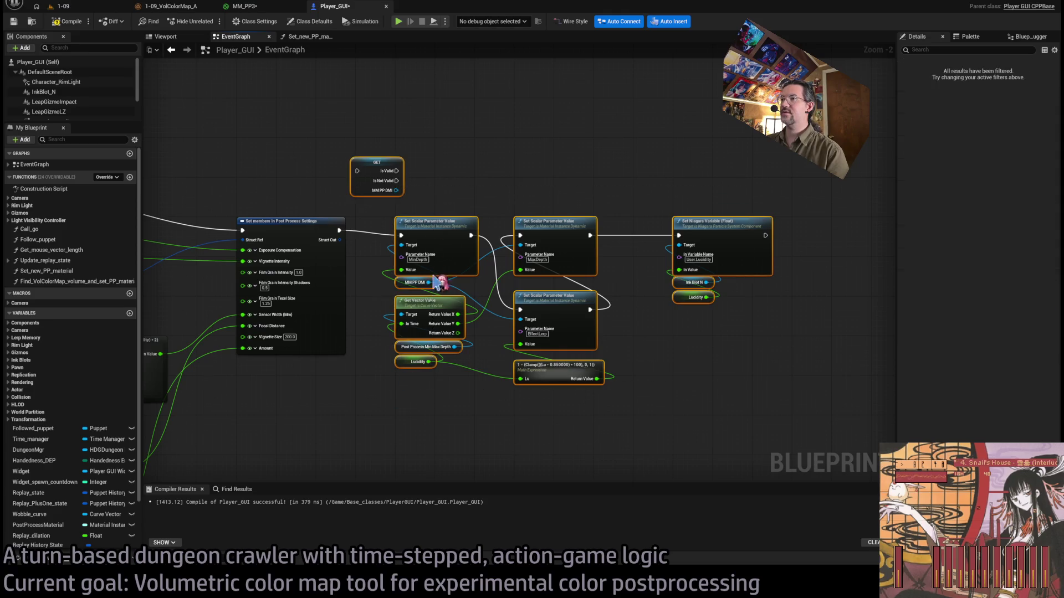
left_click_drag(843, 214, 388, 416)
mouse_move(447, 225)
left_mouse_down()
mouse_move(541, 230)
mouse_move(531, 231)
left_mouse_up()
mouse_move(378, 178)
left_mouse_down()
mouse_move(407, 239)
mouse_move(481, 199)
mouse_move(532, 204)
left_mouse_up()
mouse_move(846, 205)
left_mouse_down()
mouse_move(933, 205)
mouse_move(590, 243)
mouse_move(529, 207)
mouse_move(550, 239)
left_mouse_up()
left_click_drag(645, 242, 890, 249)
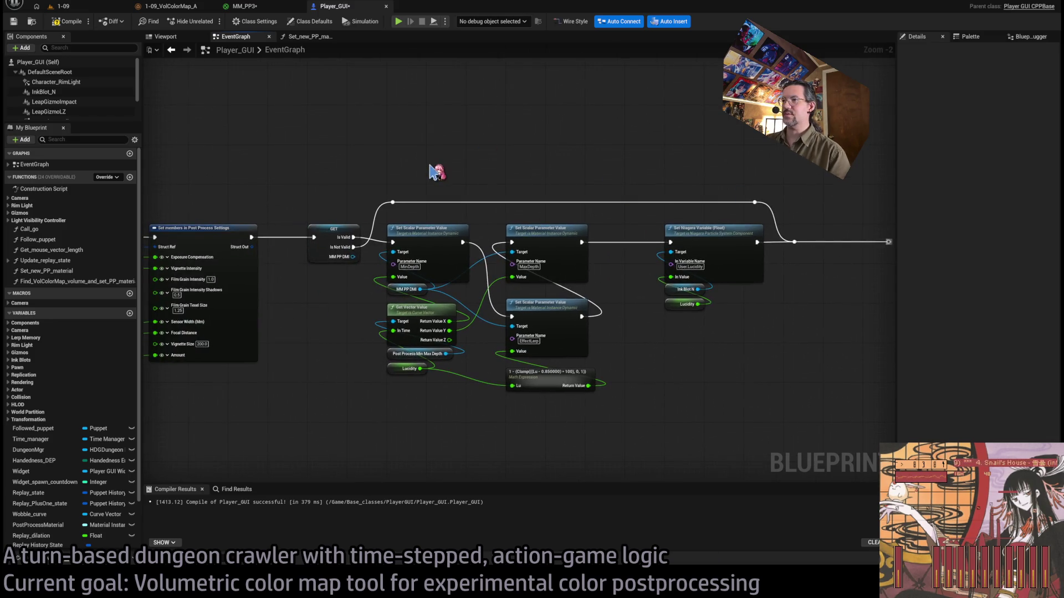
Test-play 1-09, review the MM_PP_DMI errors, and open the Set_new_PP_material function graph.
left_click(83, 8)
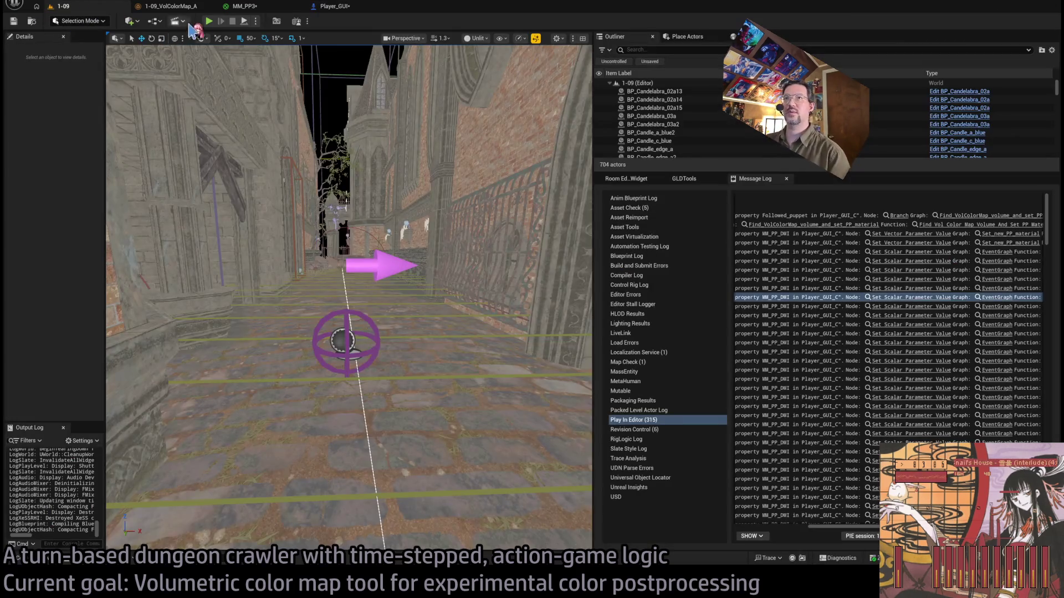
key("alt+p")
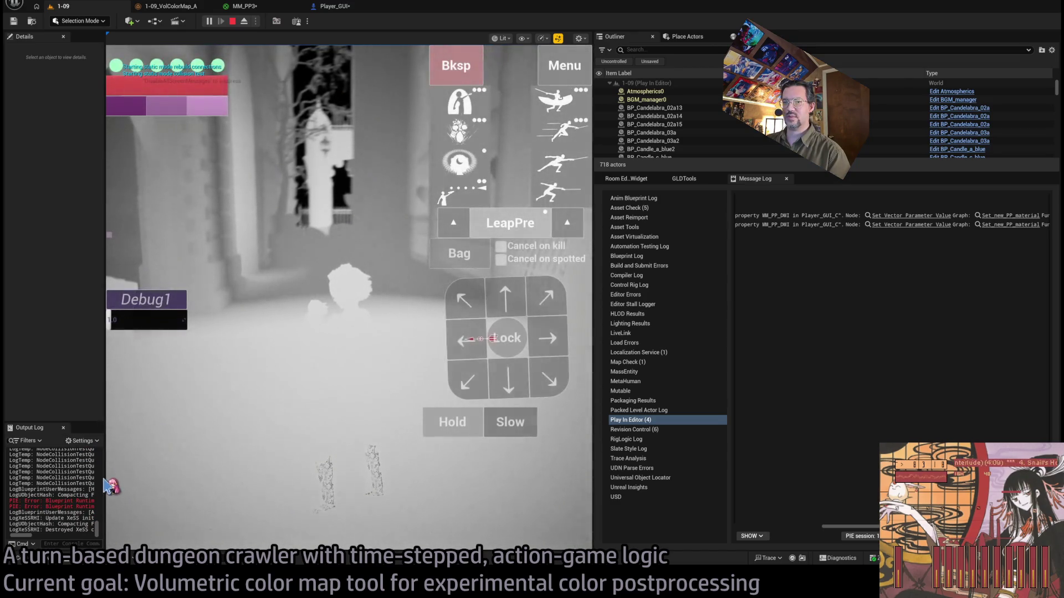
left_click_drag(105, 474, 403, 471)
scroll(332, 505, "up", 3)
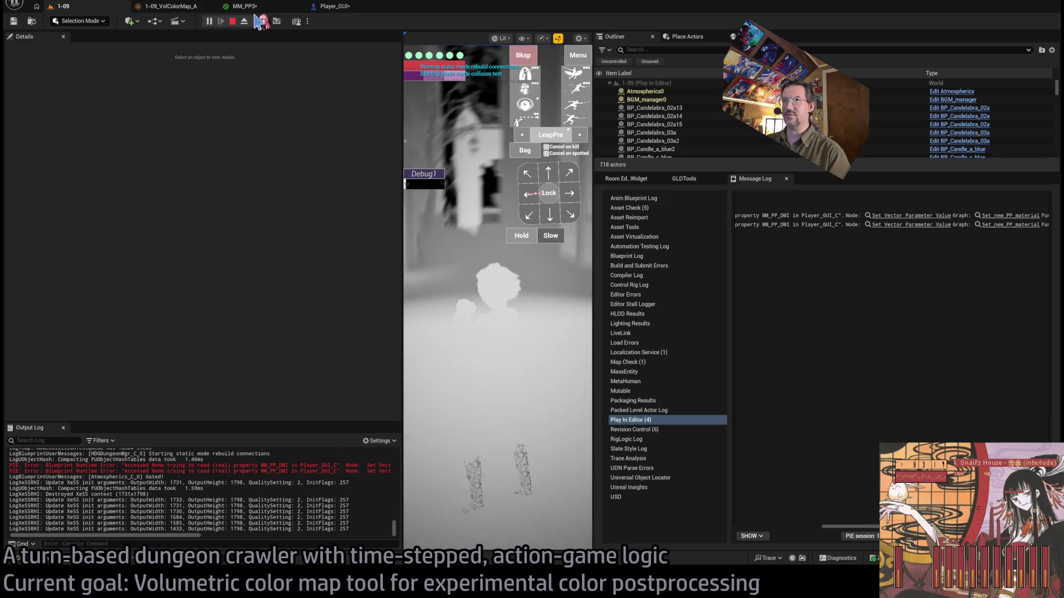
left_click(233, 22)
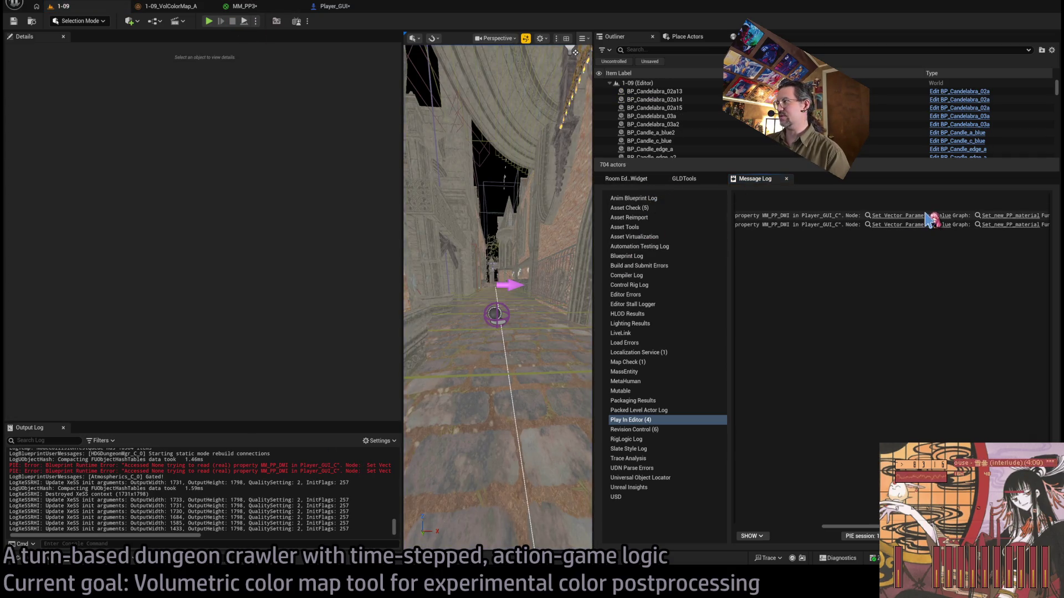
left_click(924, 217)
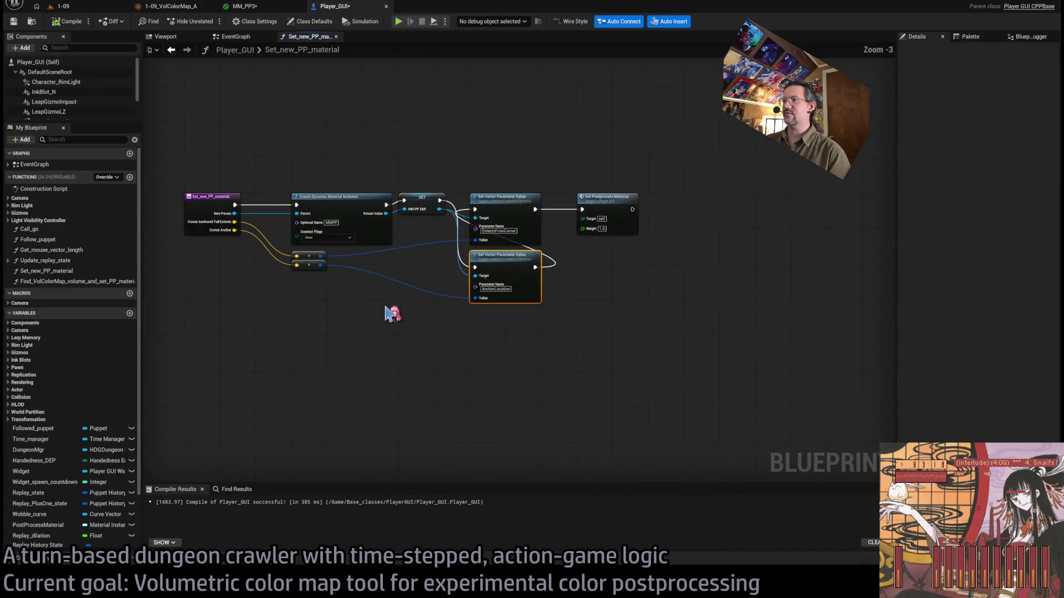
Find references to Set_new_PP_material and jump to its Update PP call in the EventGraph.
scroll(591, 316, "up", 1)
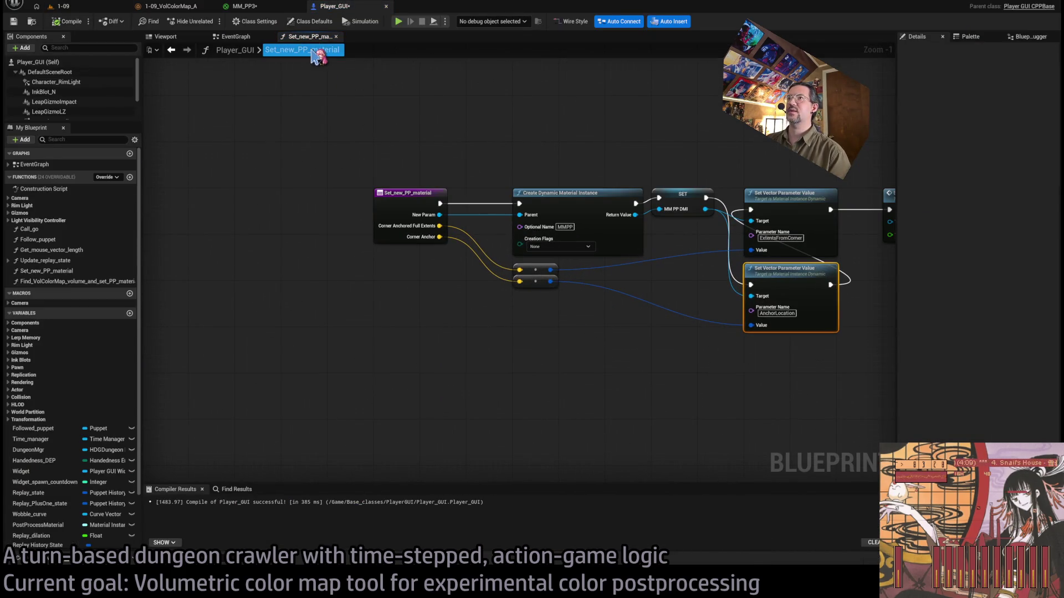
scroll(571, 303, "up", 1)
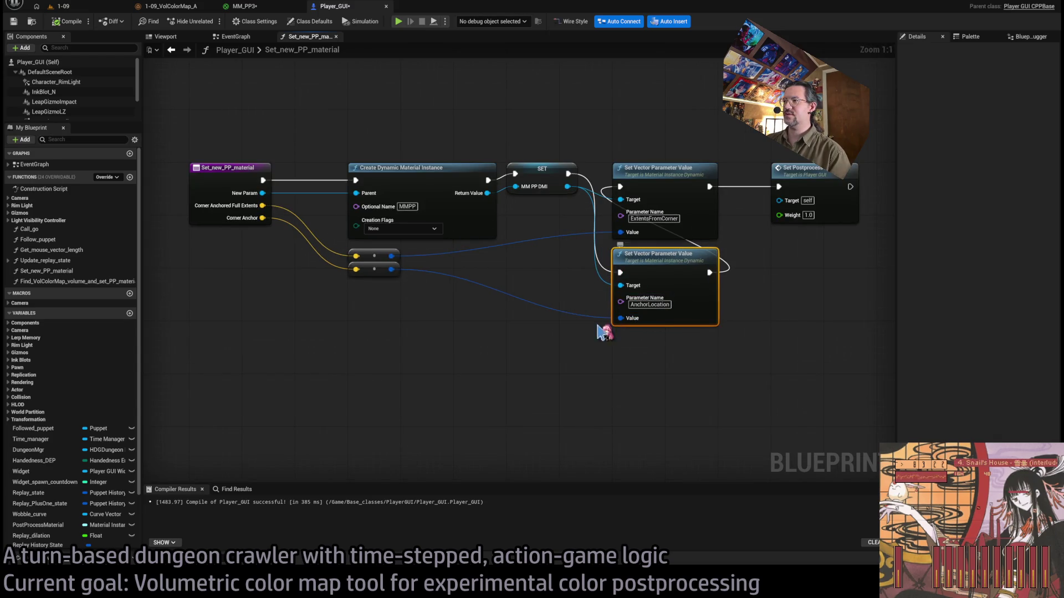
left_click(102, 9)
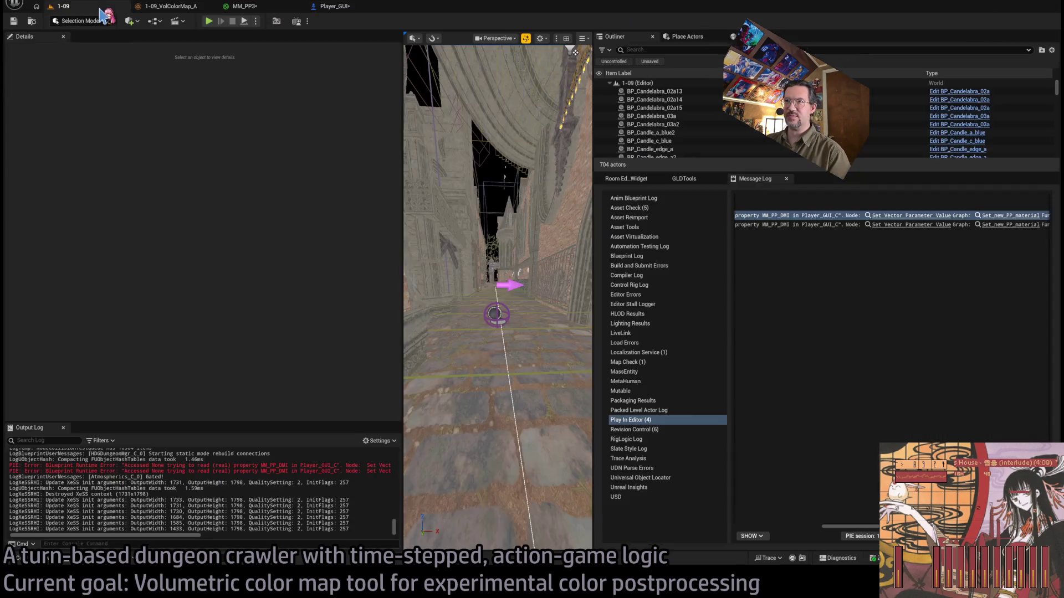
scroll(303, 486, "up", 1)
scroll(288, 489, "down", 1)
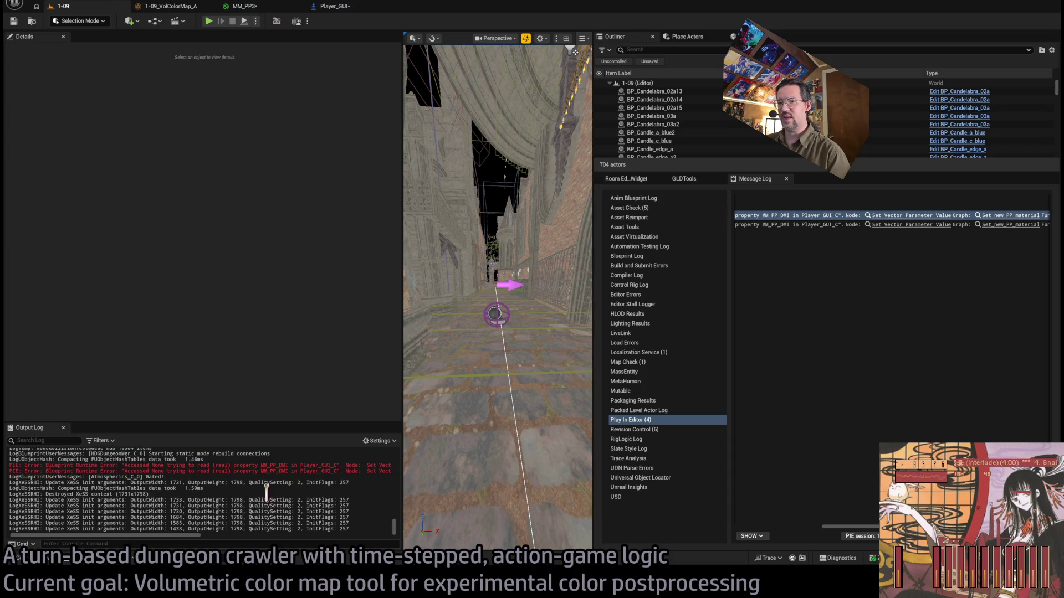
mouse_move(191, 540)
left_mouse_down()
mouse_move(395, 536)
mouse_move(108, 540)
left_mouse_up()
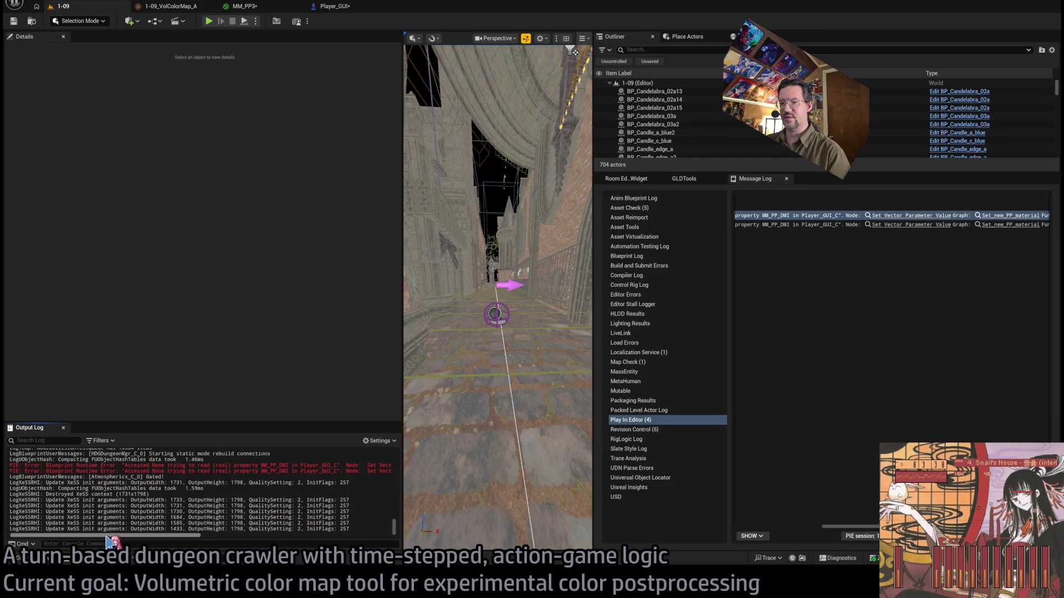
left_click(335, 6)
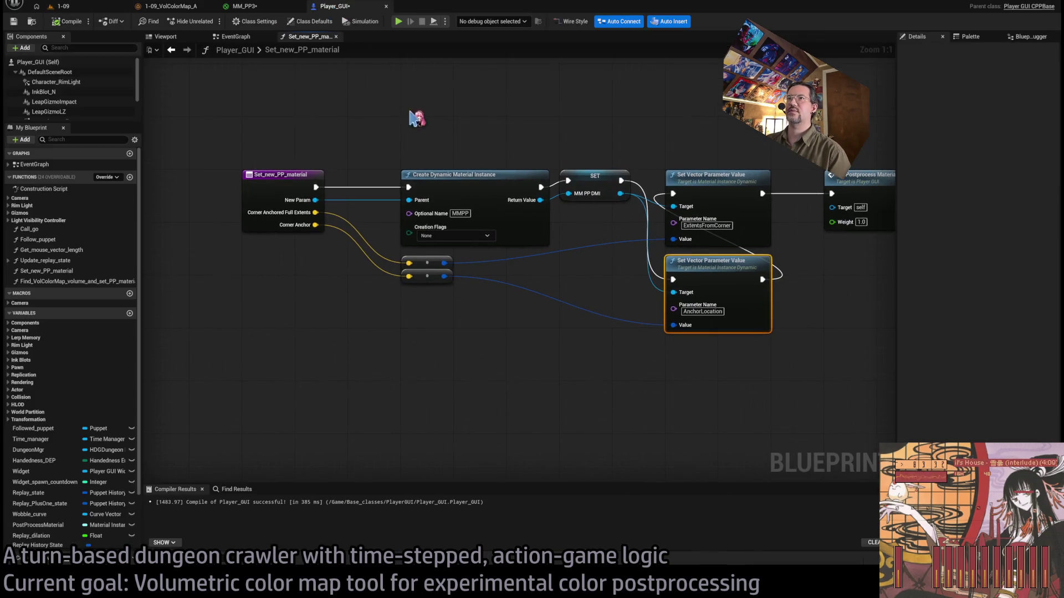
left_click(71, 271)
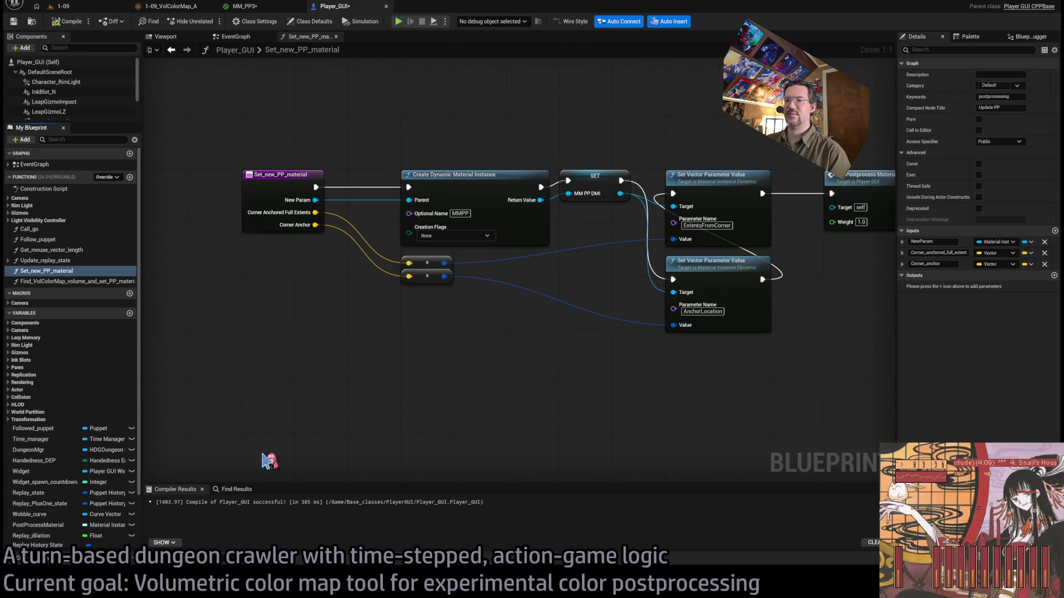
key("shift+alt+f")
double_click(200, 524)
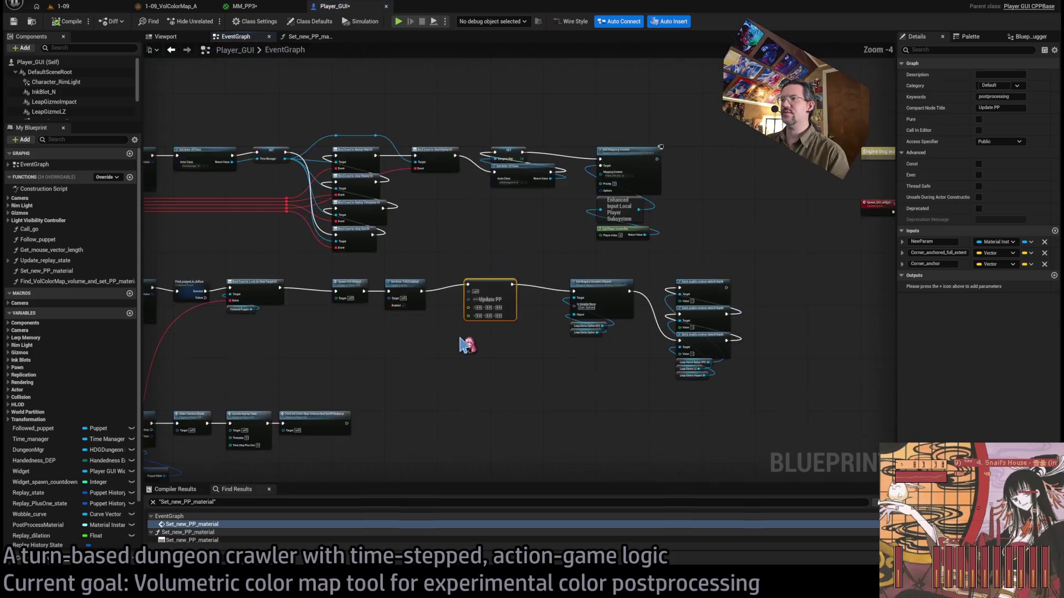
Move the selected Niagara and stencil nodes left to expose the BeginPlay chains.
left_click_drag(460, 345, 803, 314)
scroll(801, 314, "up", 3)
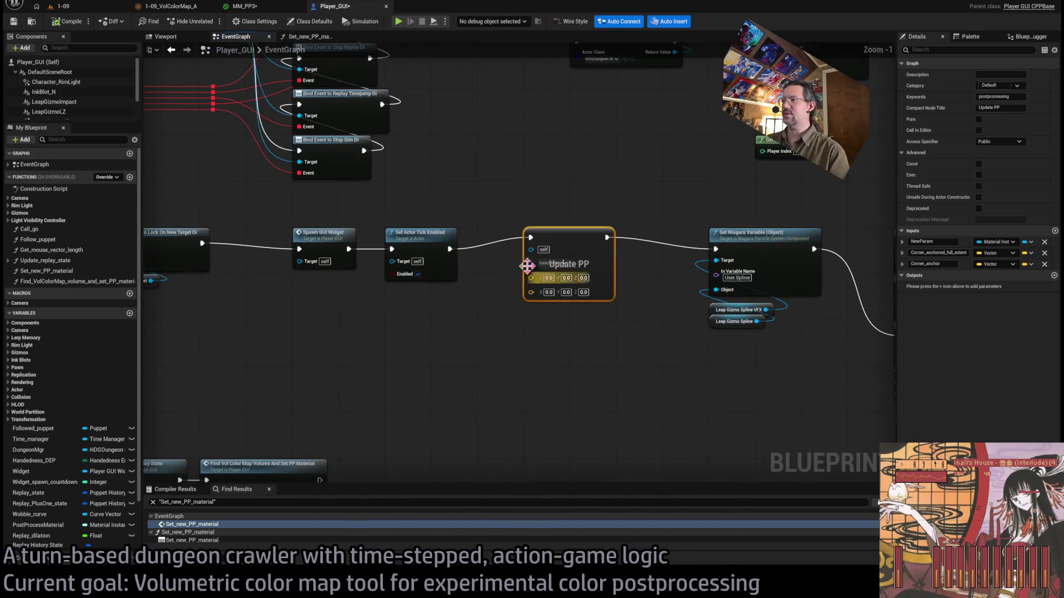
scroll(535, 332, "down", 10)
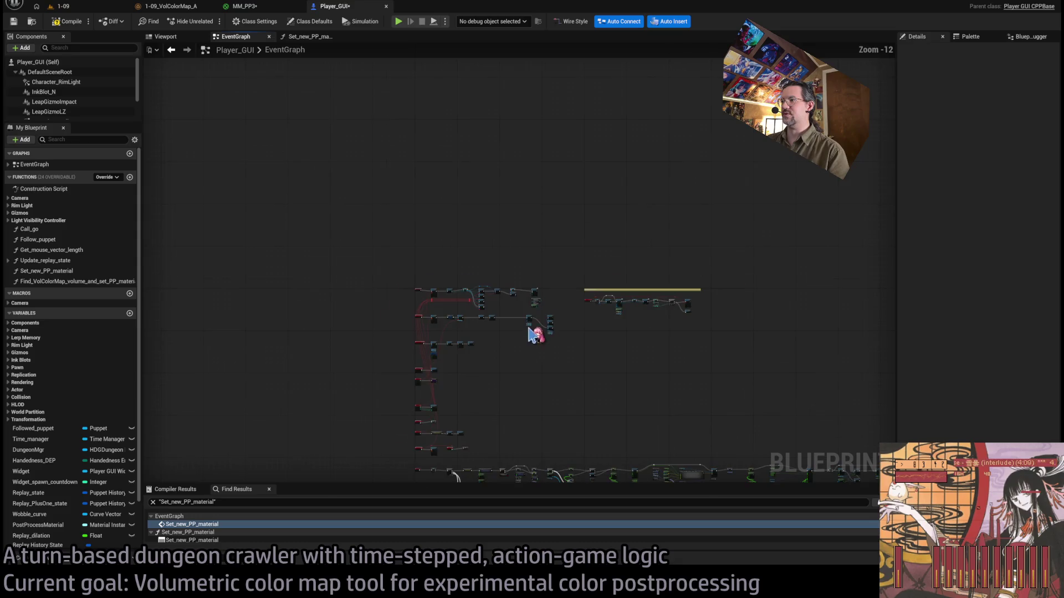
scroll(534, 336, "up", 10)
left_click_drag(525, 237, 368, 239)
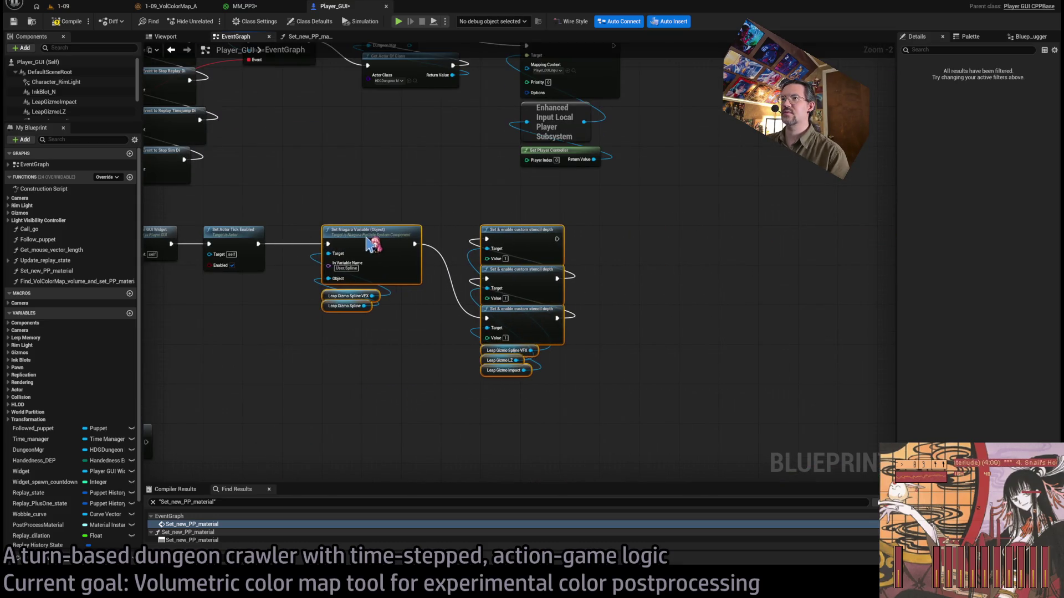
scroll(471, 344, "down", 2)
left_click_drag(677, 358, 813, 296)
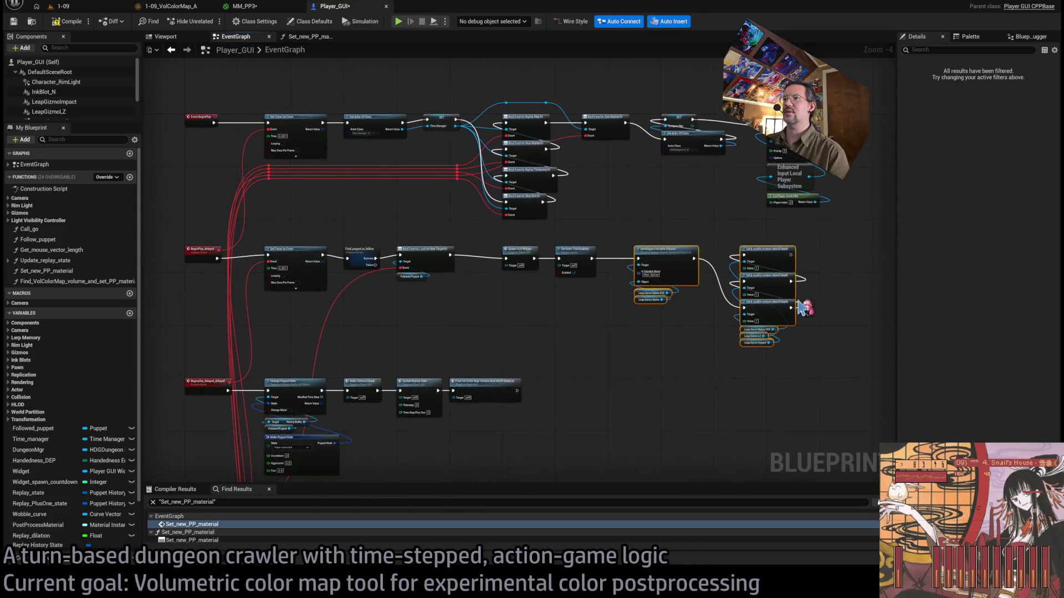
Inspect the Find Vol Color Map Volume And Set PP Material node, then go back to 1-09.
left_click(687, 339)
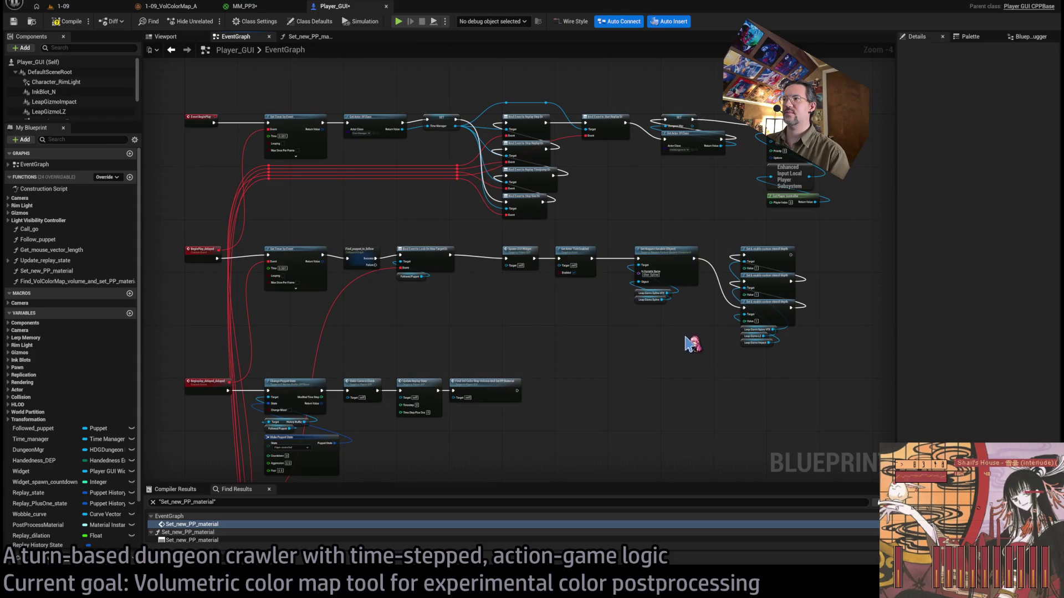
left_click_drag(678, 326, 448, 370)
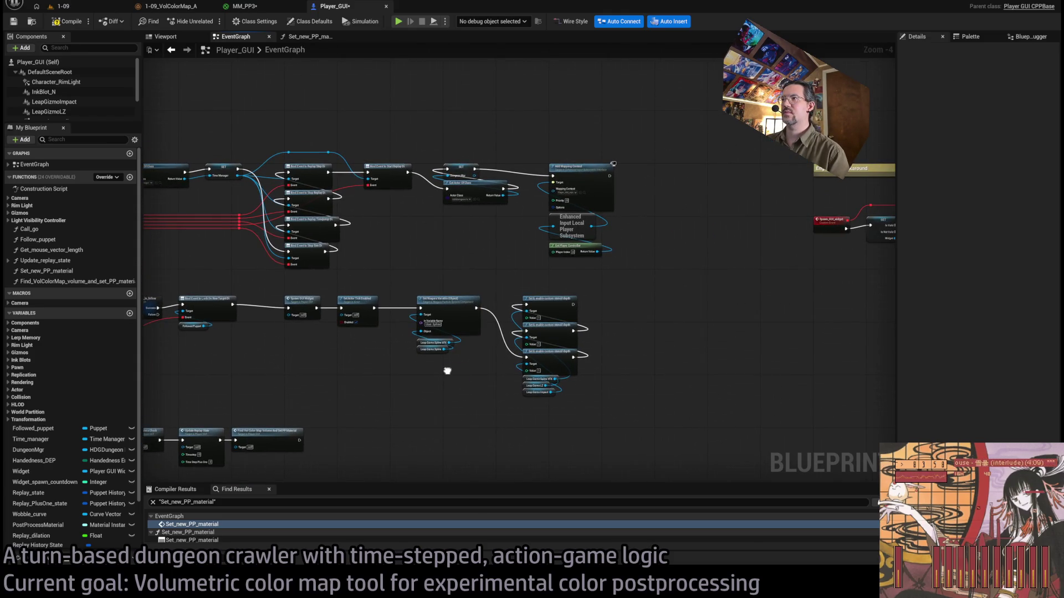
left_click_drag(565, 288, 794, 197)
left_click(515, 260)
scroll(517, 277, "up", 5)
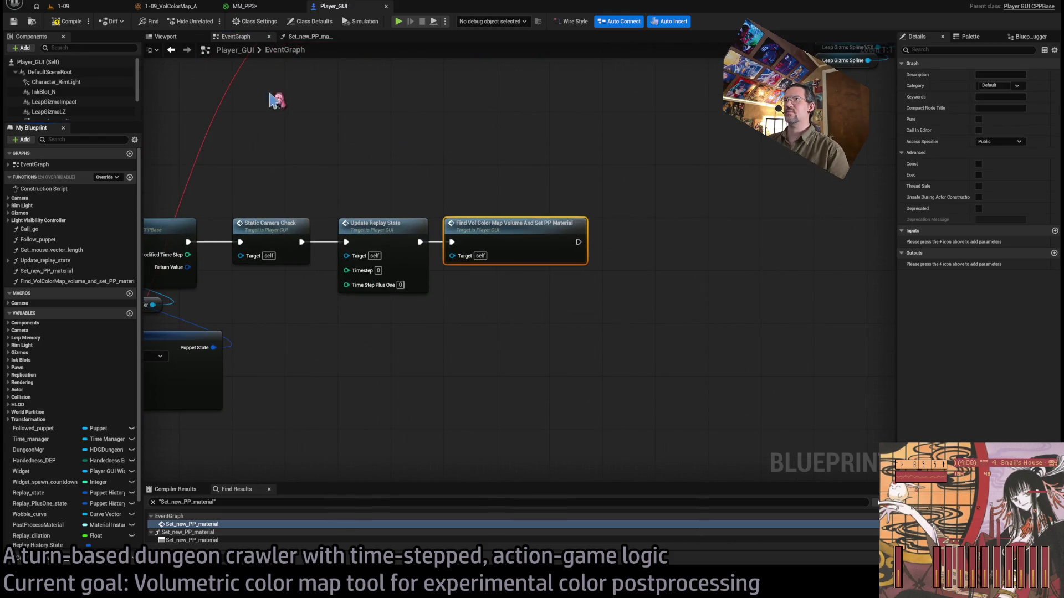
left_click(94, 7)
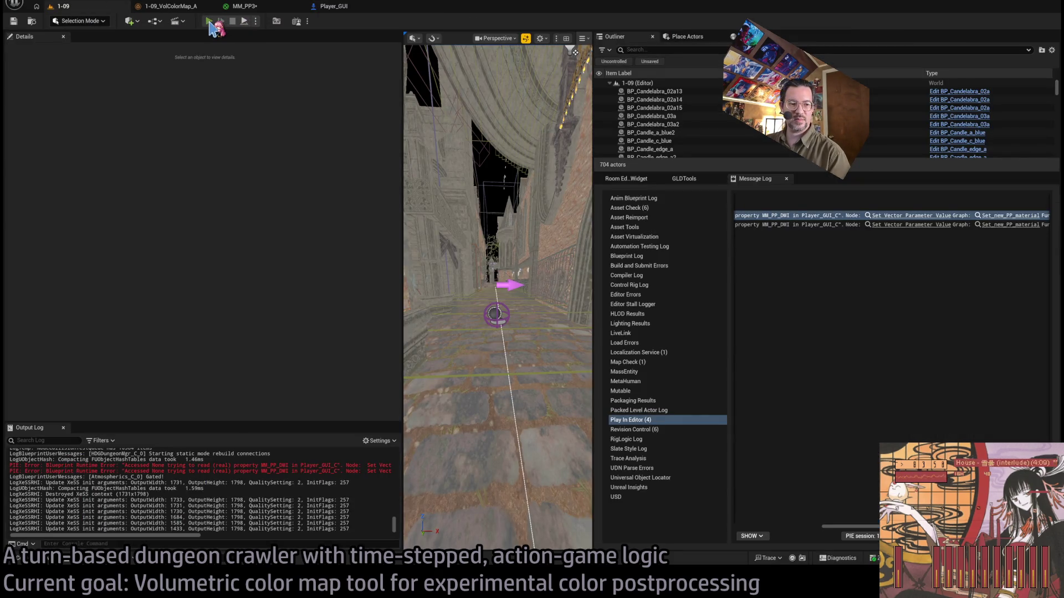
Test-play 1-09 with a wider game view, stop, and bring up the MM_PP3 material graph.
key("alt+p")
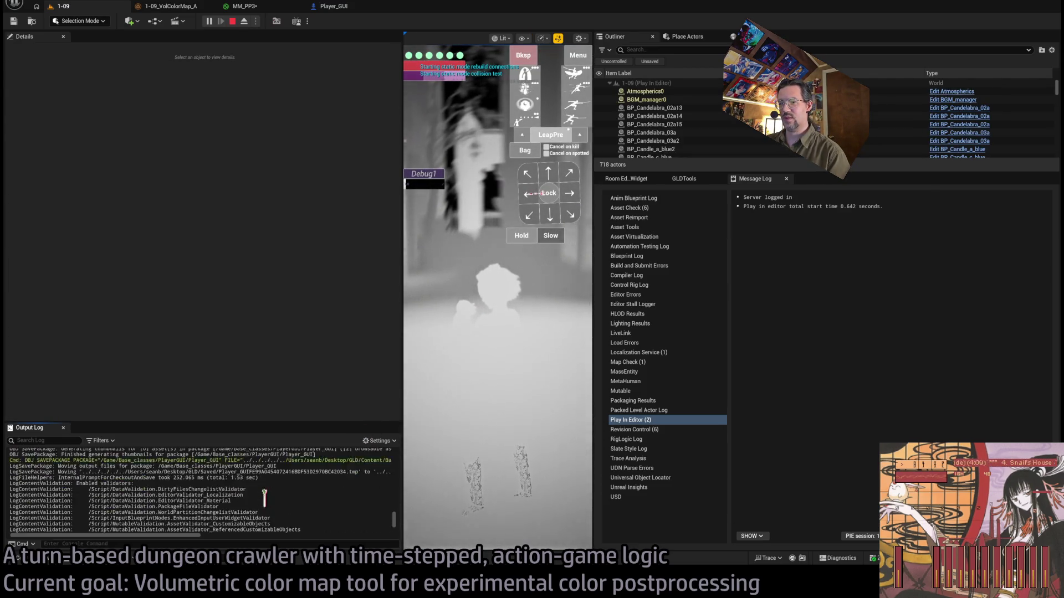
scroll(269, 490, "up", 10)
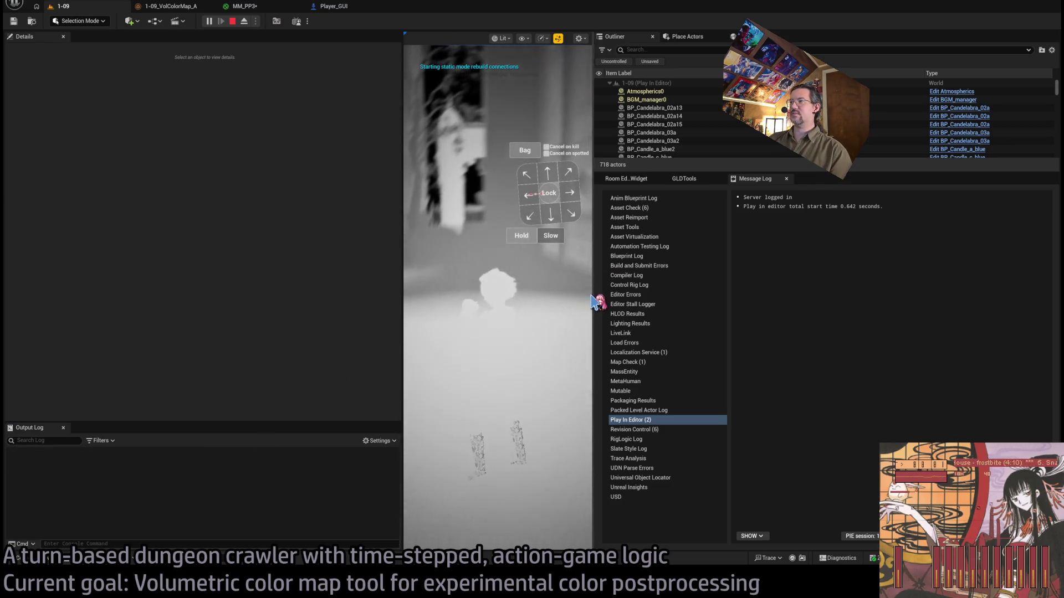
left_click_drag(594, 295, 938, 295)
mouse_move(637, 271)
left_mouse_down()
mouse_move(565, 299)
mouse_move(45, 304)
mouse_move(68, 304)
left_mouse_up()
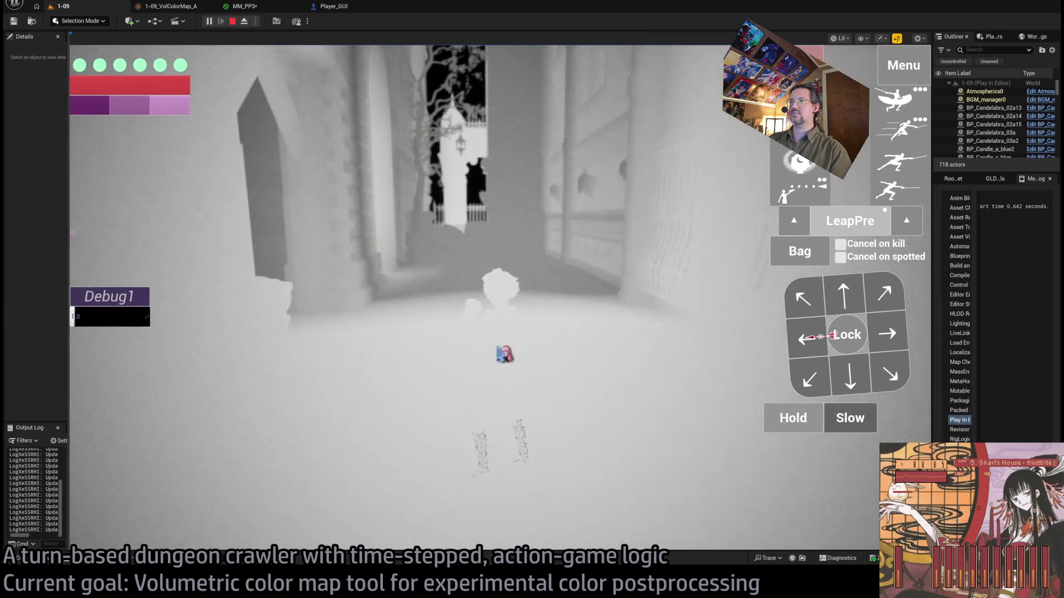
key("Escape")
left_click(244, 6)
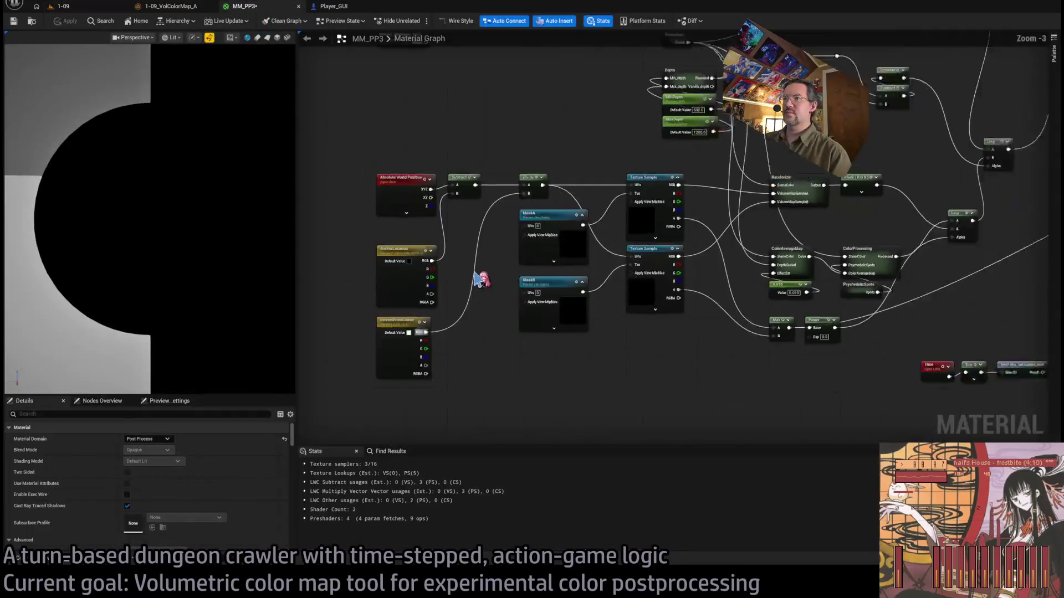
Replay 1-09 so the dungeon renders with purple and green tint, checking MM_PP3 meanwhile.
scroll(526, 270, "up", 2)
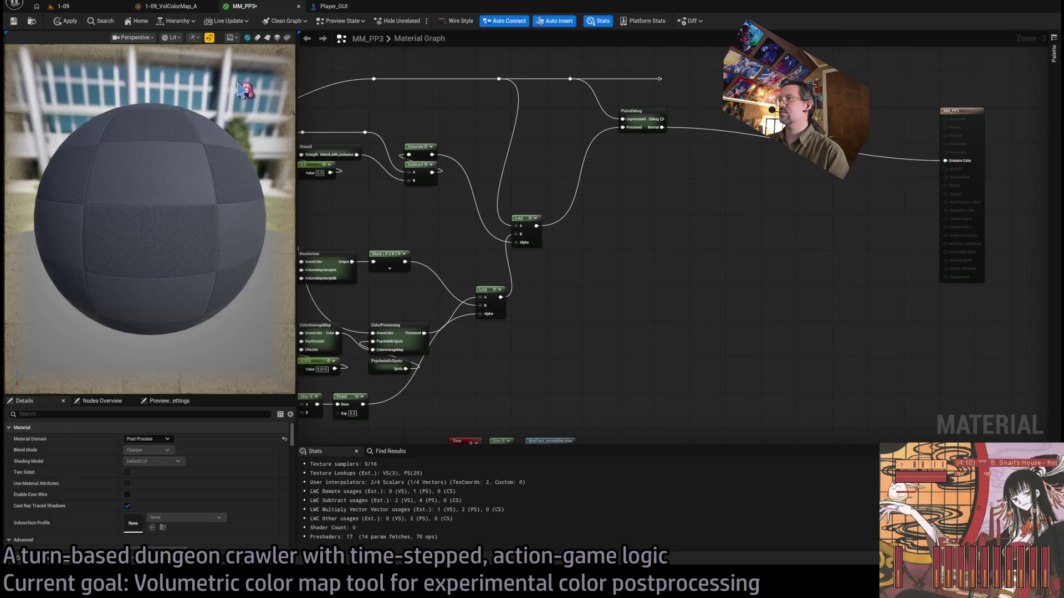
left_click(87, 7)
key("alt+p")
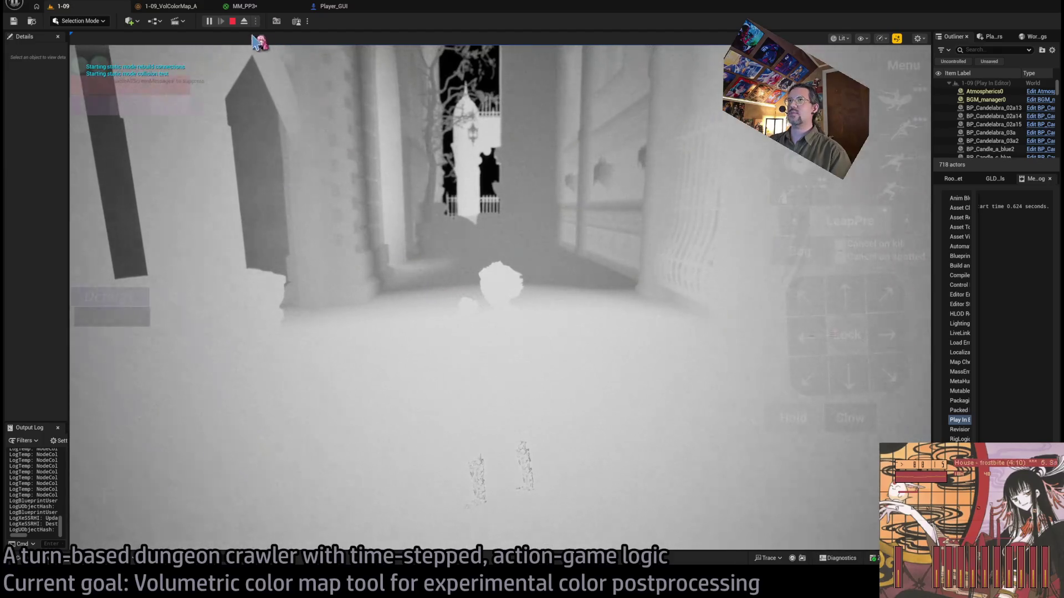
left_click(252, 8)
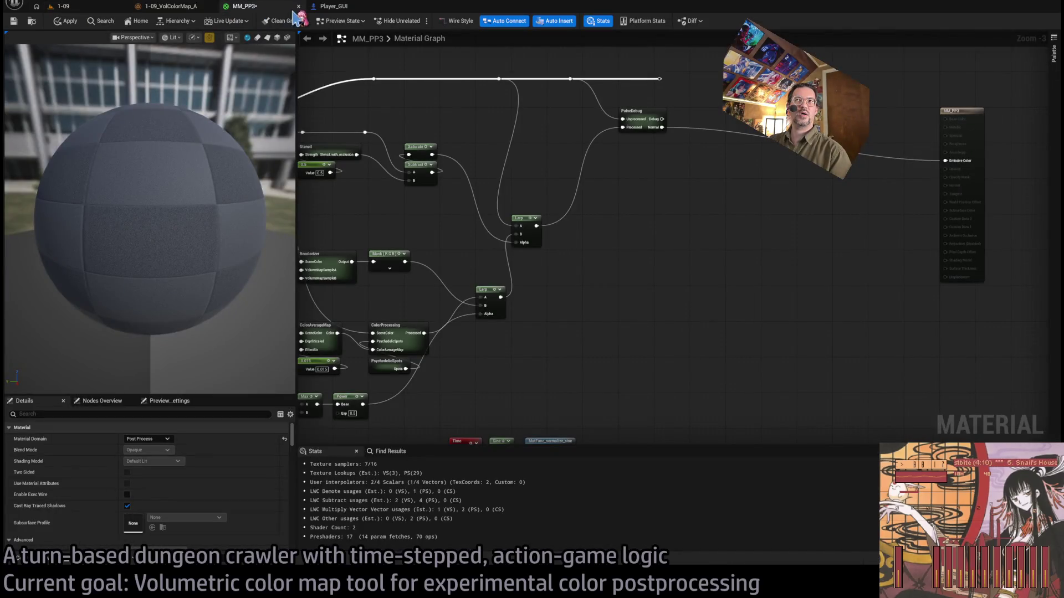
left_click(64, 6)
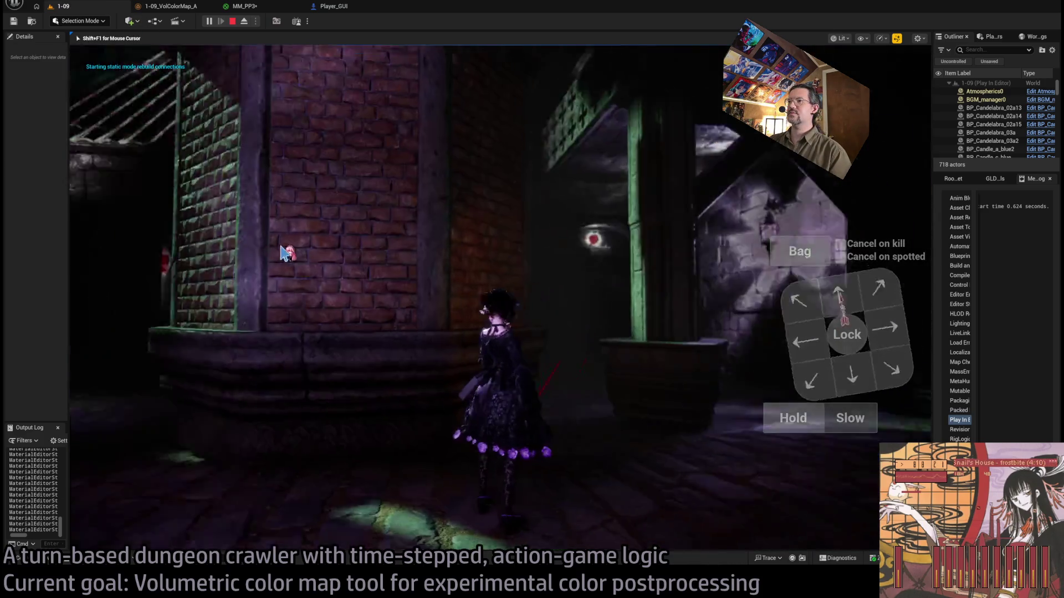
Walk and turn through the tinted corridors across two play sessions, then stop playing.
key("w")
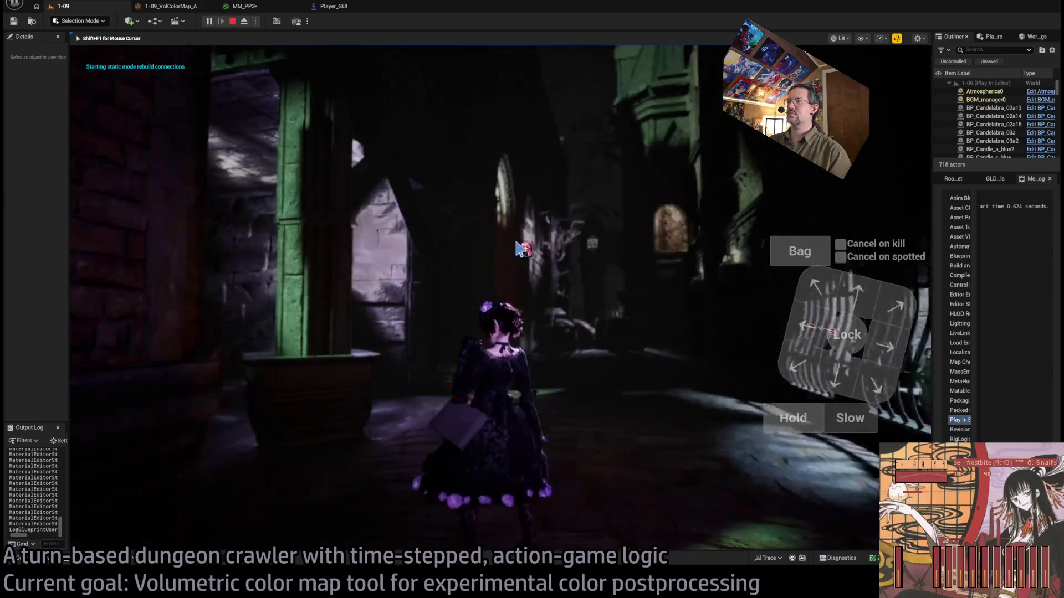
key("Escape")
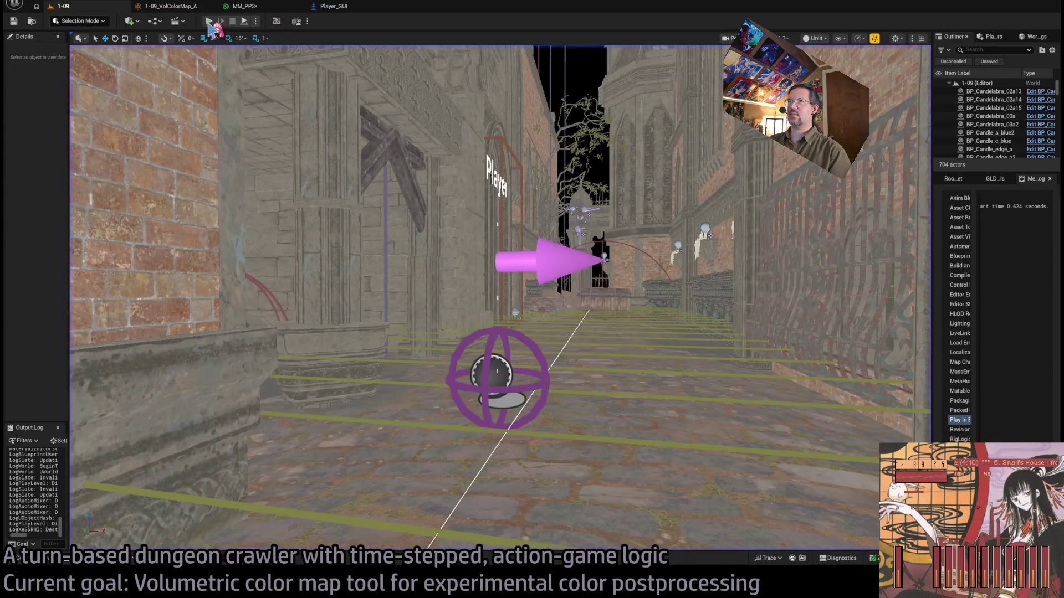
key("alt+p")
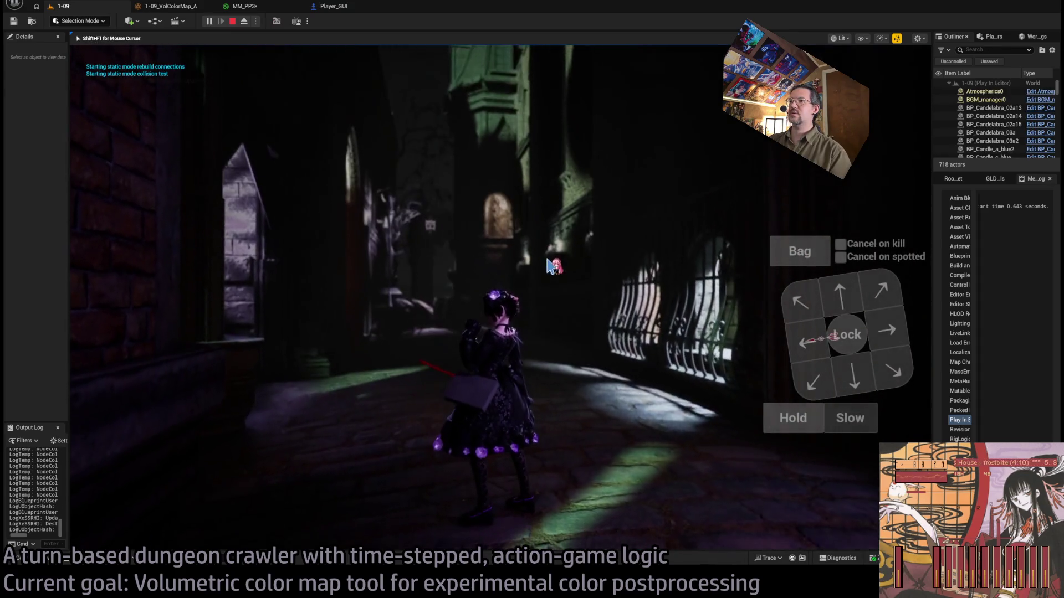
key("q")
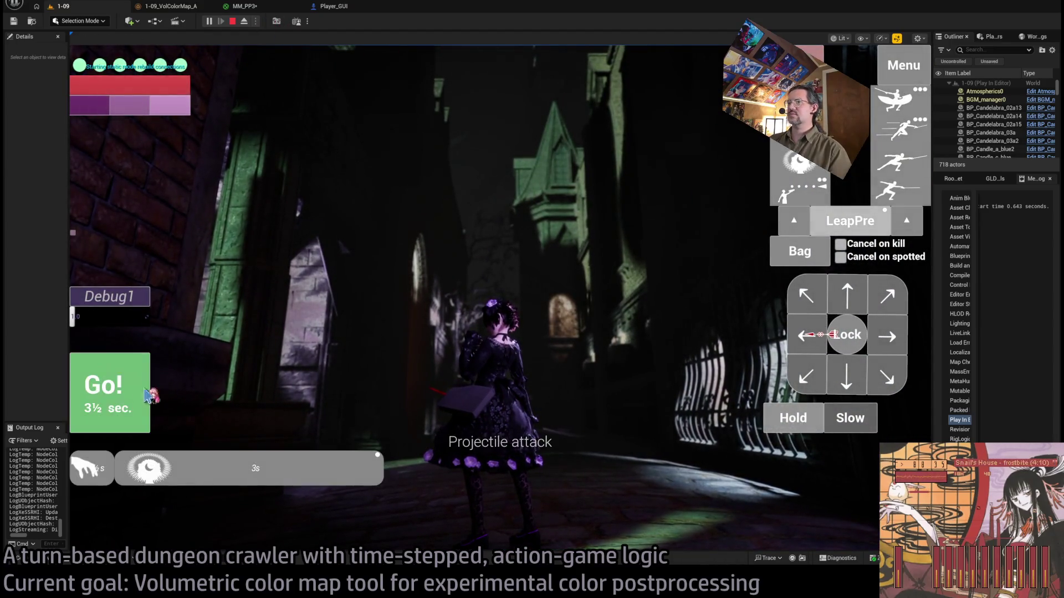
left_click(510, 304)
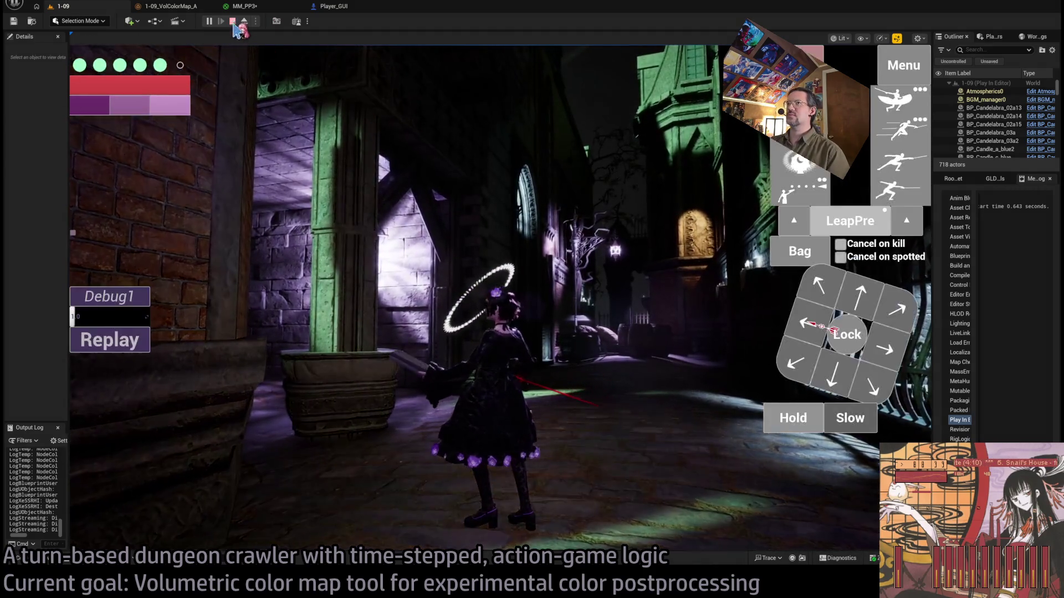
key("Escape")
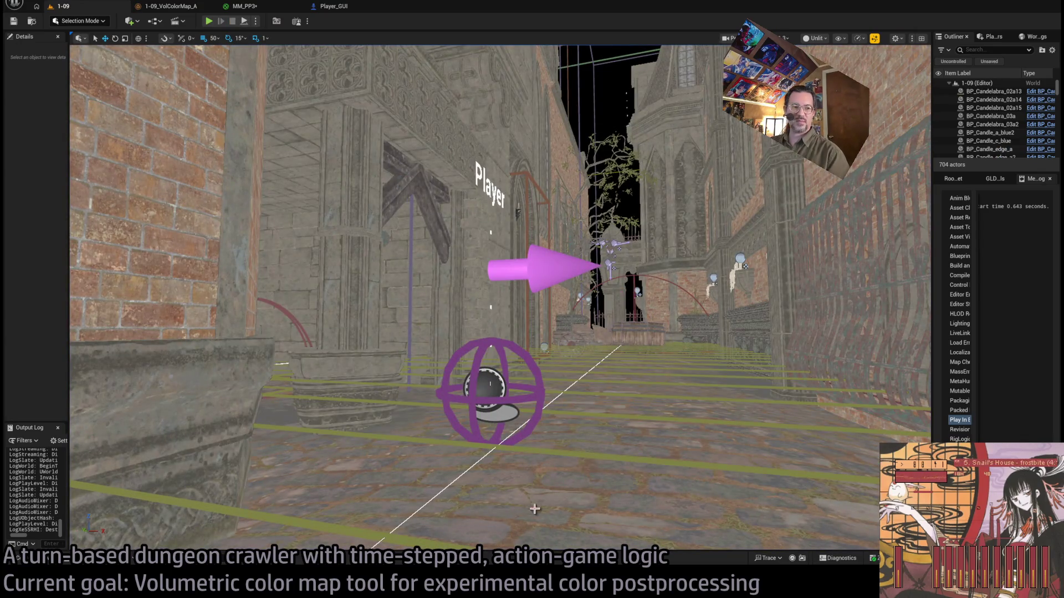
key("alt+Tab")
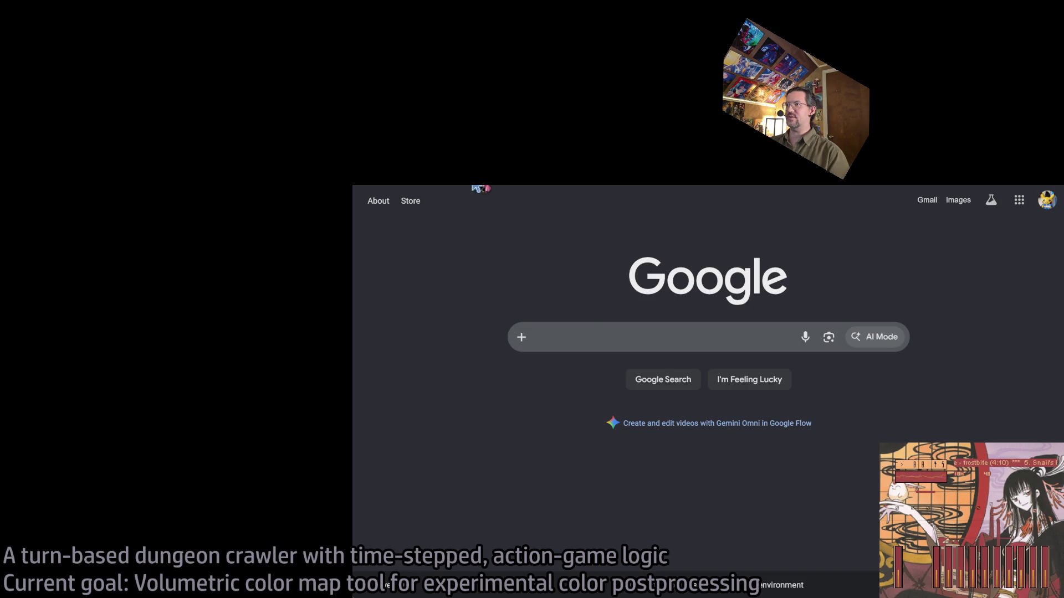
Open the Twitch Following page of live channels.
left_click(443, 188)
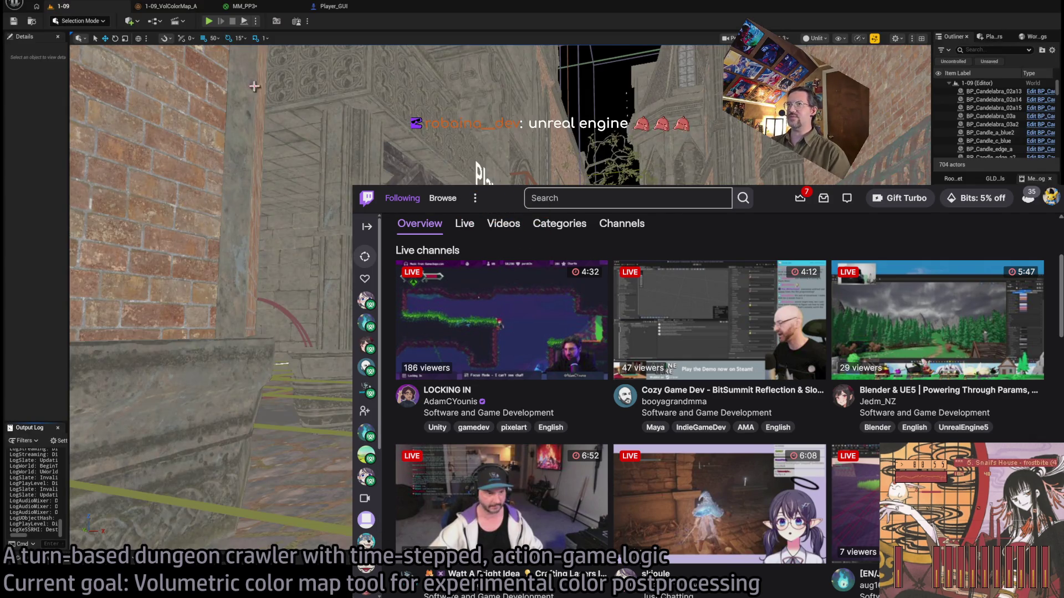
Start a new 1-09 play session and focus the game viewport.
left_click(214, 24)
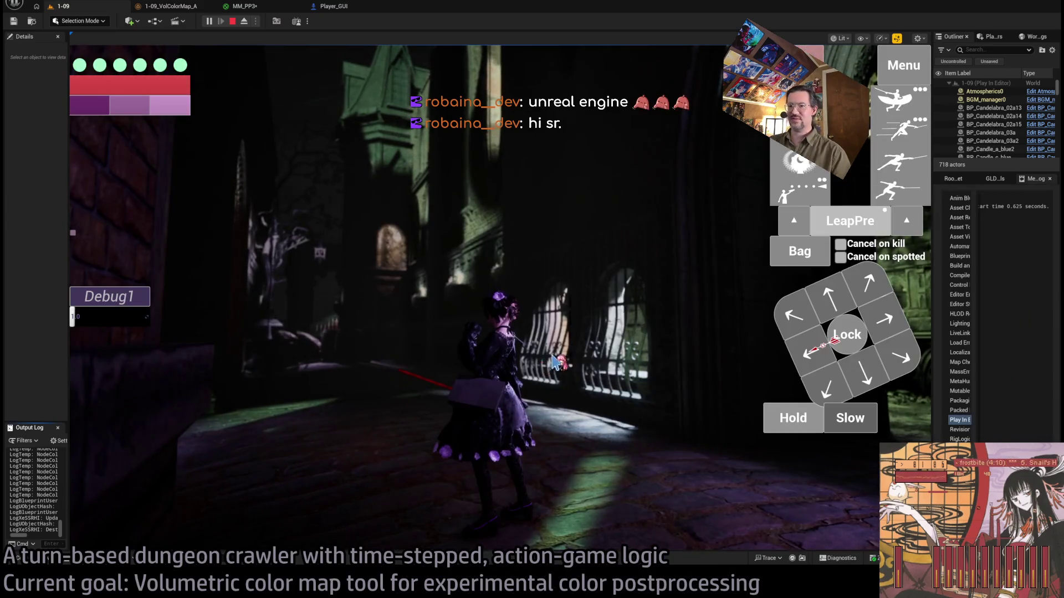
left_click(503, 366)
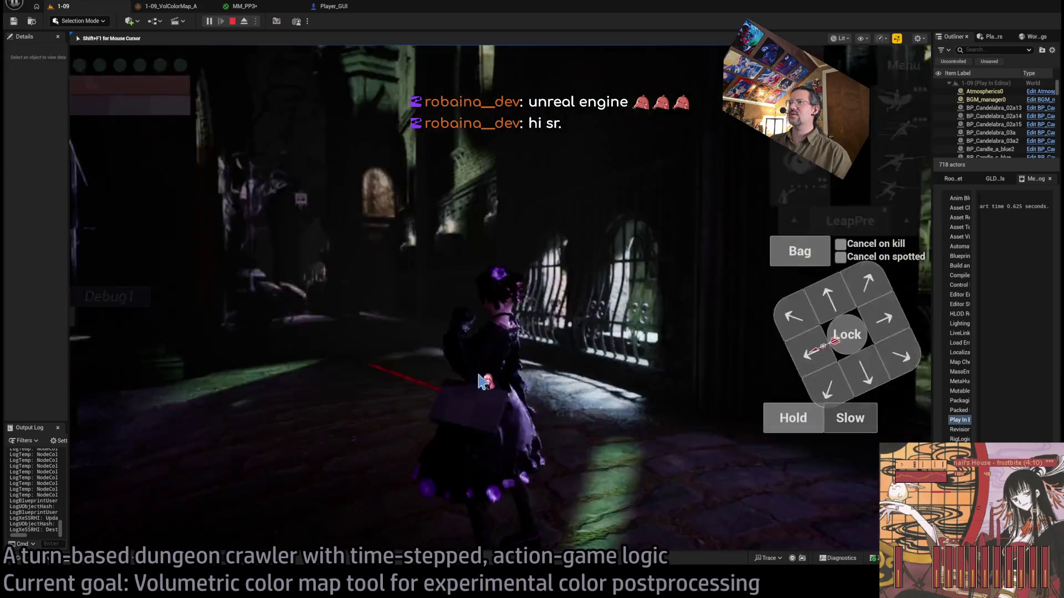
View the 64×128×64 1-09_VolColorMap_A texture in 3D View at an angle, then return to the 1-09 game.
key("ctrl+space")
double_click(182, 282)
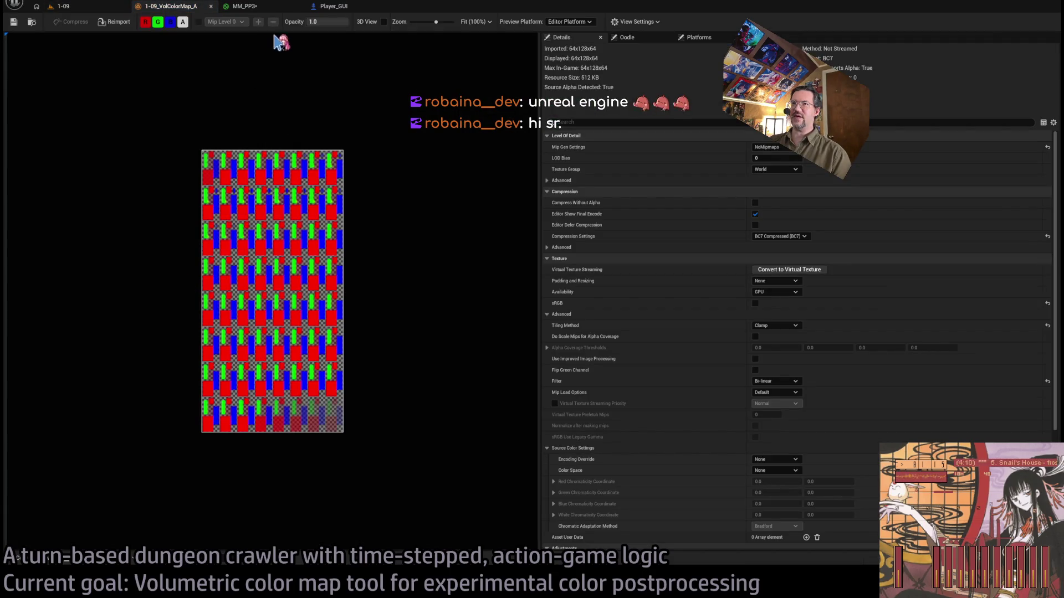
left_click(384, 21)
scroll(283, 317, "up", 10)
mouse_move(290, 309)
left_mouse_down()
mouse_move(325, 269)
mouse_move(340, 221)
mouse_move(302, 218)
mouse_move(280, 255)
mouse_move(237, 66)
left_mouse_up()
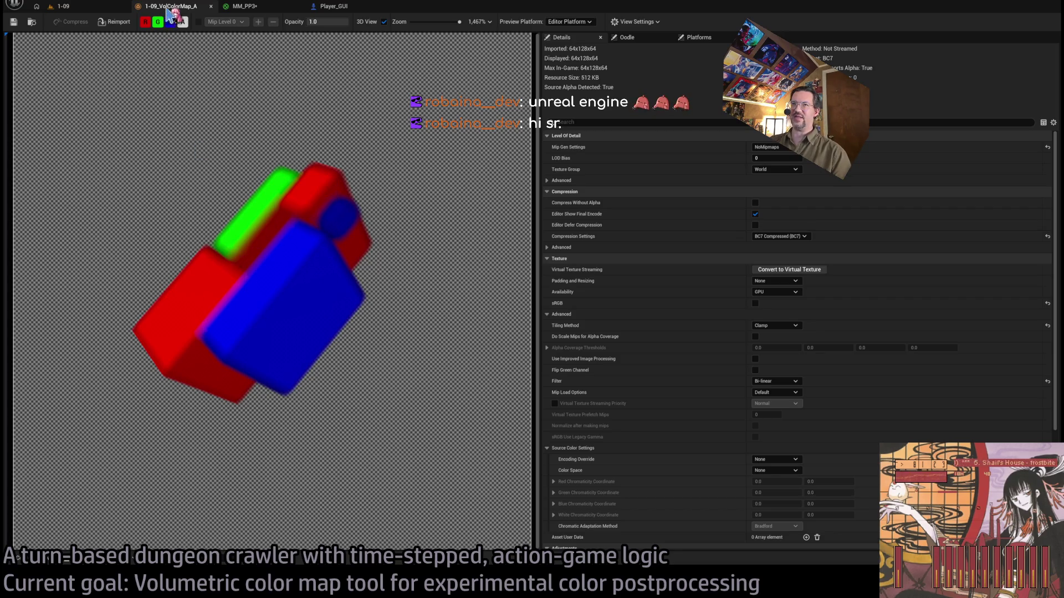
left_click(62, 7)
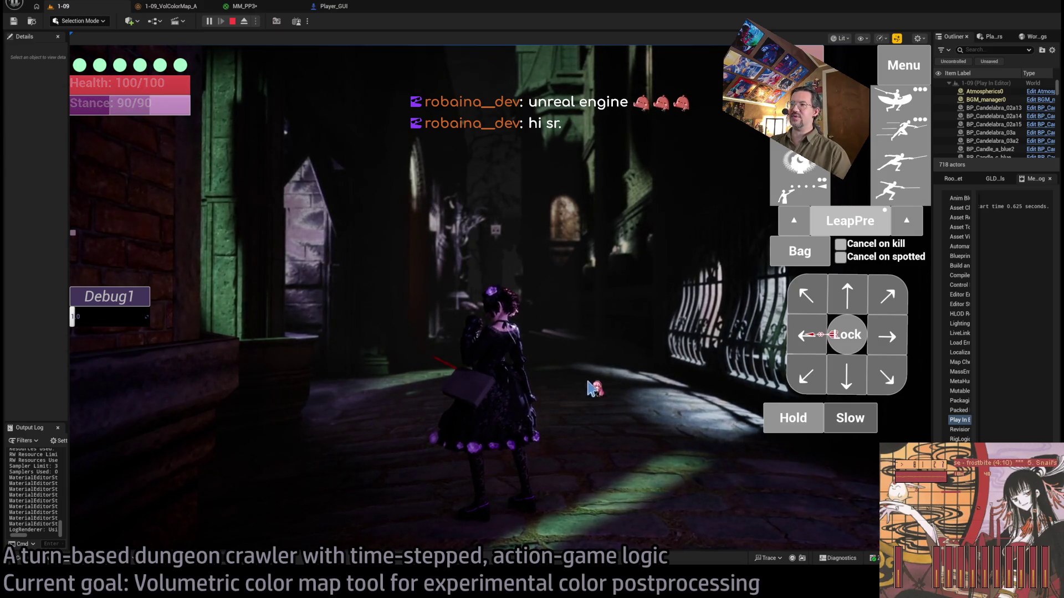
Stop the play session, select VolColorMapMarker_Street2 and widen the Details panel to read its properties.
left_click(232, 21)
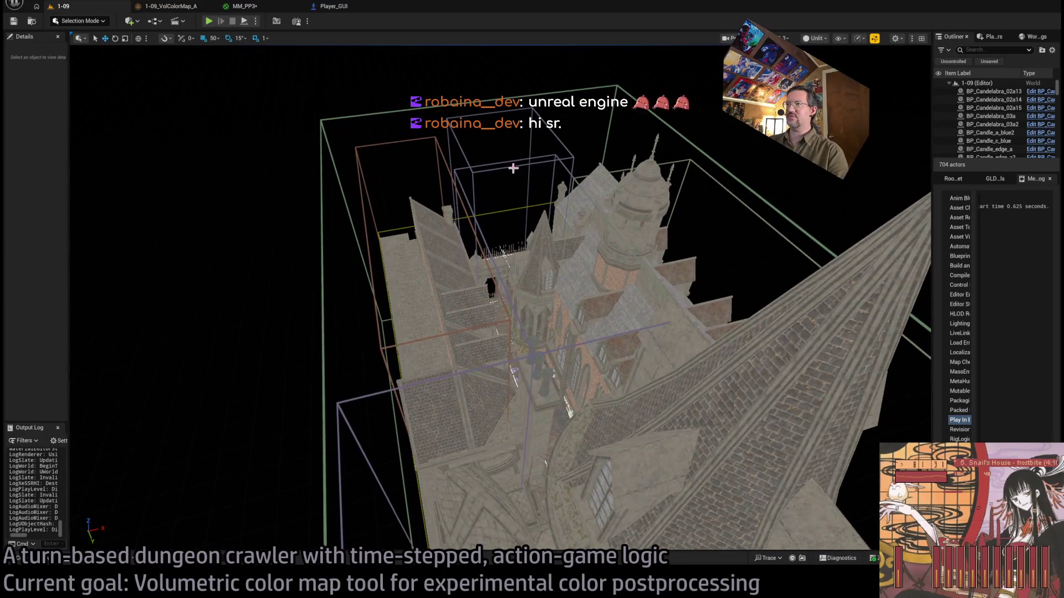
left_click(563, 169)
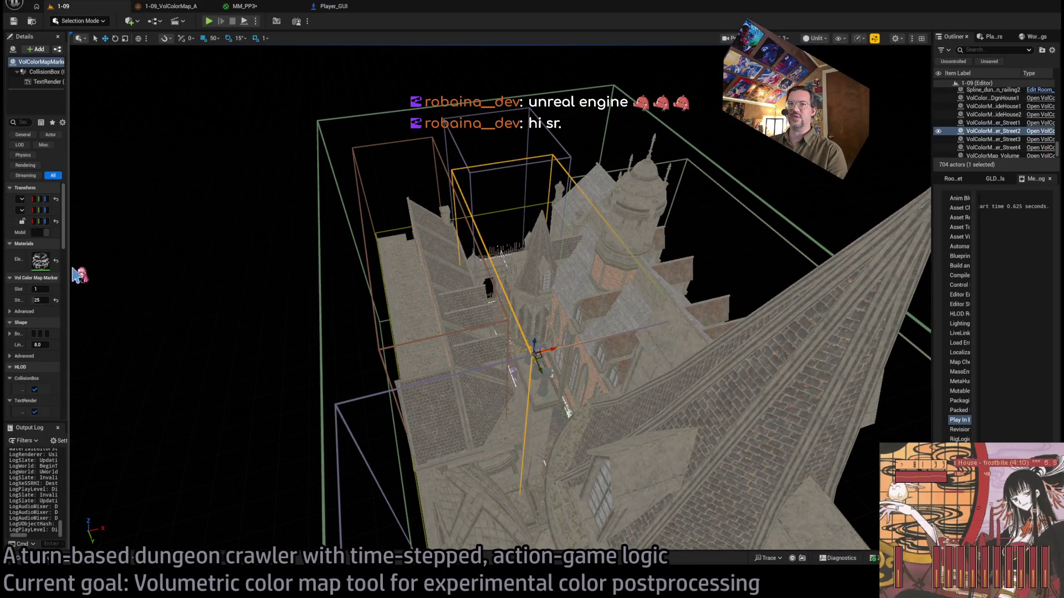
left_click_drag(68, 268, 191, 267)
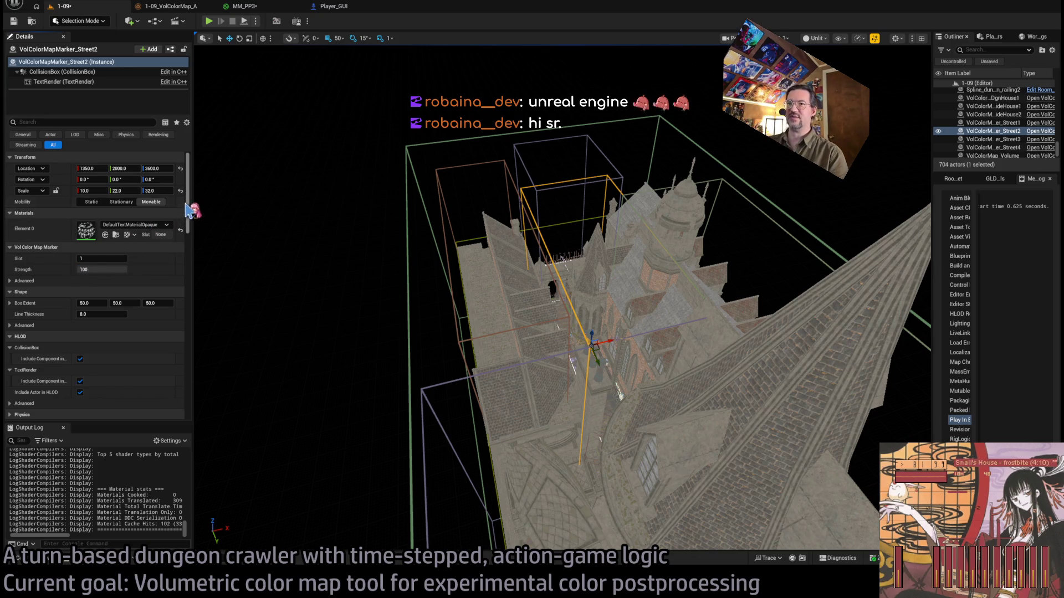
left_click_drag(153, 207, 160, 208)
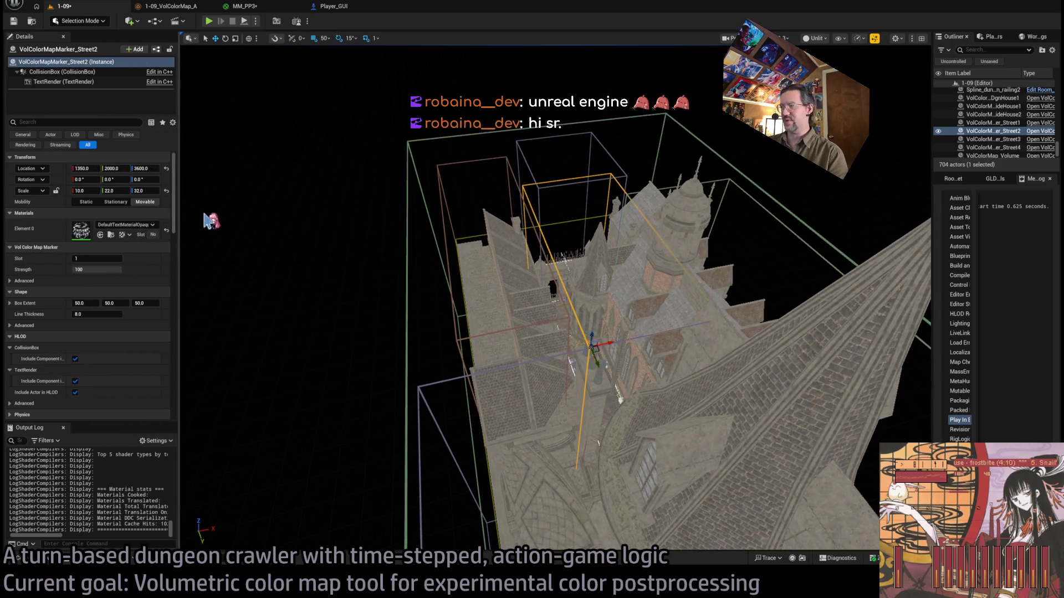
Select the VolColorMap_Volume, frame it in the viewport, and start Play-In-Editor with Alt+P.
left_click(951, 178)
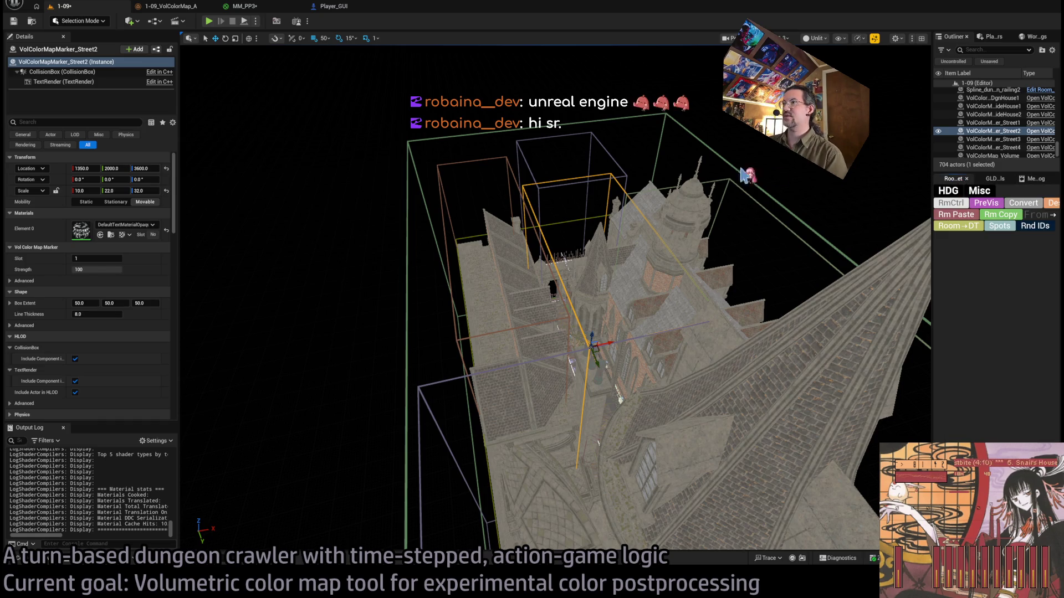
left_click(703, 148)
left_click(995, 179)
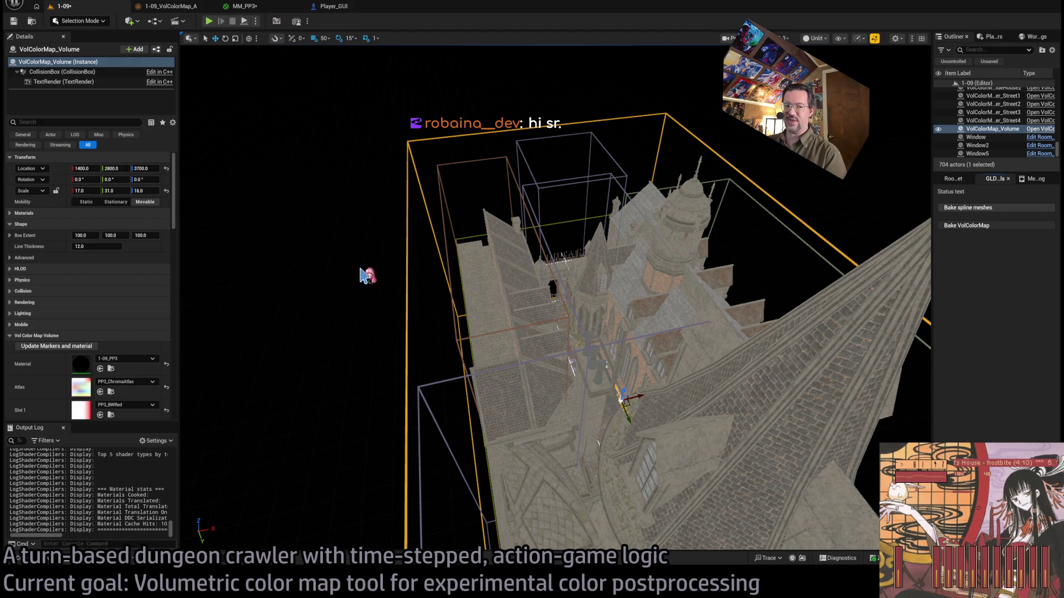
key("f")
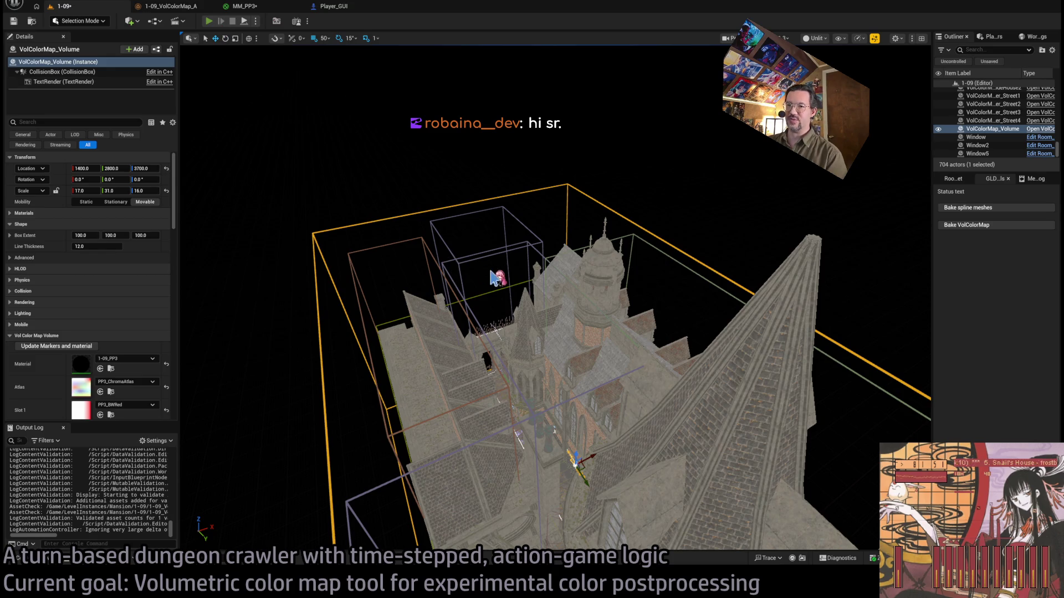
key("alt+p")
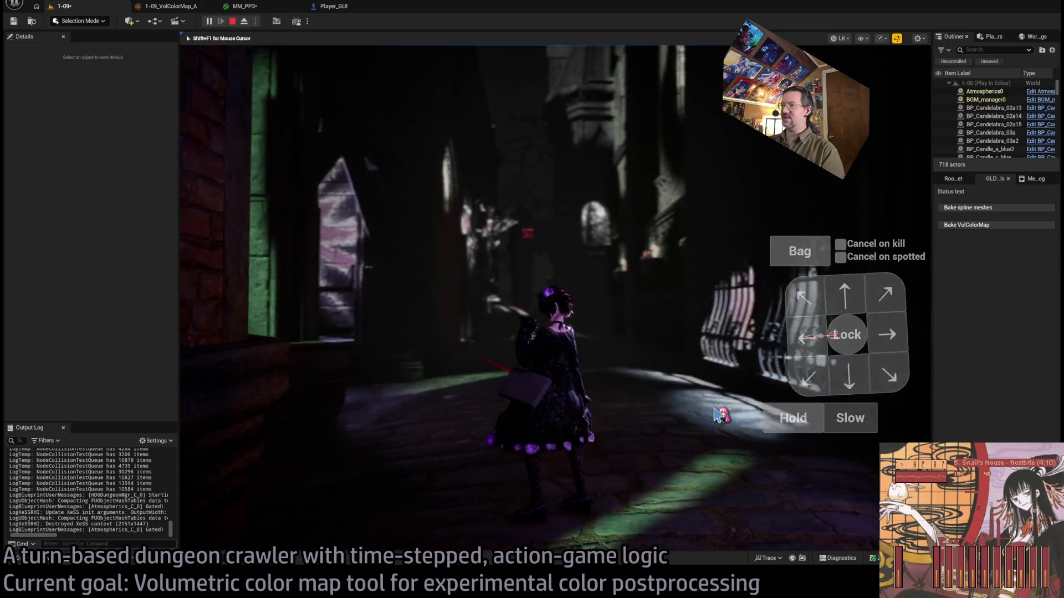
Queue four forward and three backward moves for the character and run them as a turn.
left_click(858, 285)
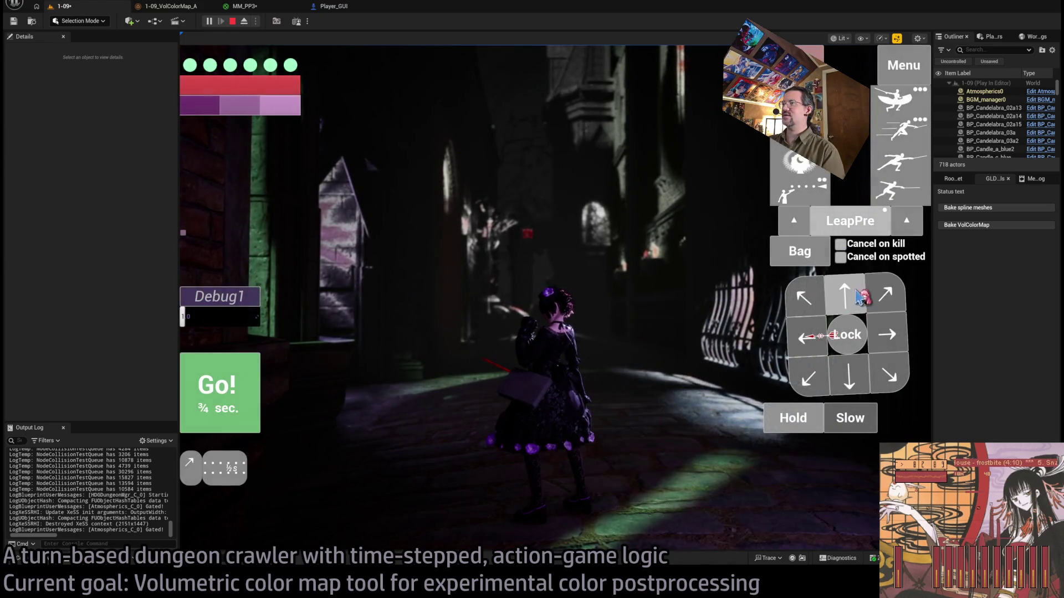
left_click(848, 291)
left_click(846, 294)
left_click(845, 295)
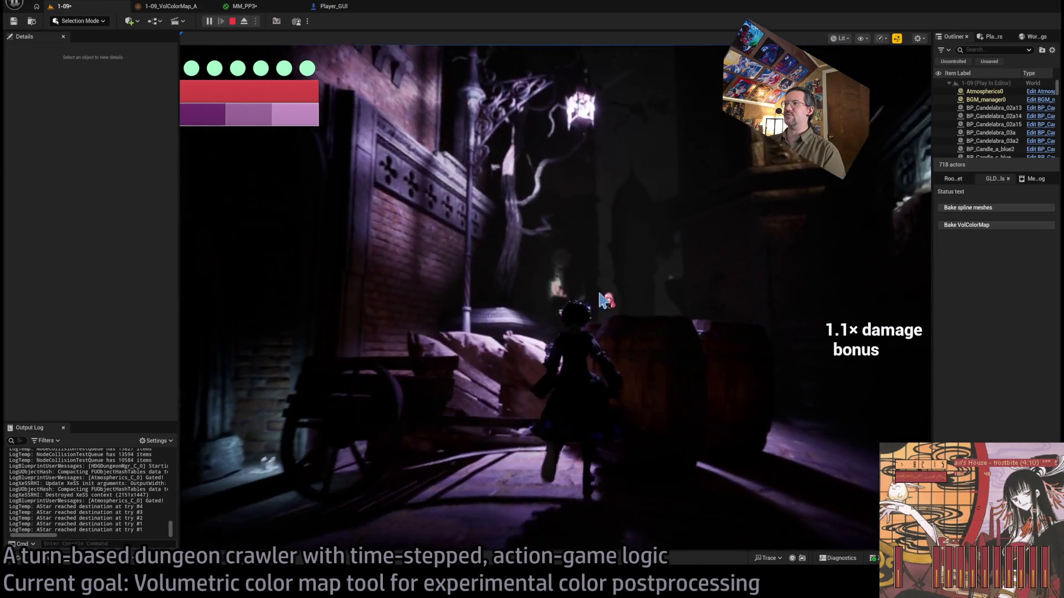
left_click(810, 384)
left_click(811, 384)
left_click(810, 384)
left_click(810, 384)
left_click(214, 388)
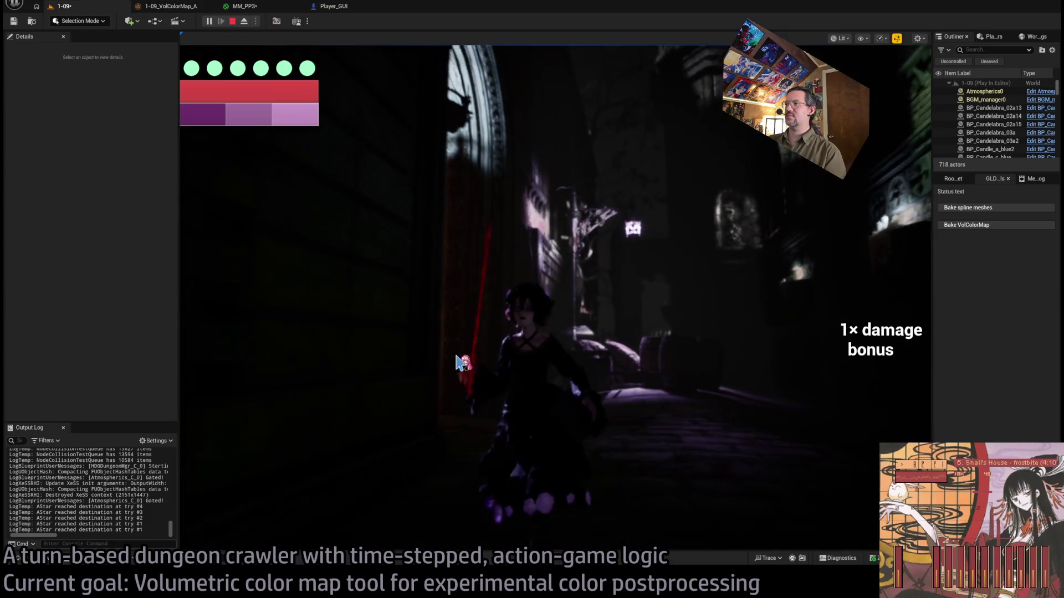
Turn the game camera right, run the next move sequence through the tinted rooms, then stop playing.
left_click_drag(438, 358, 622, 359)
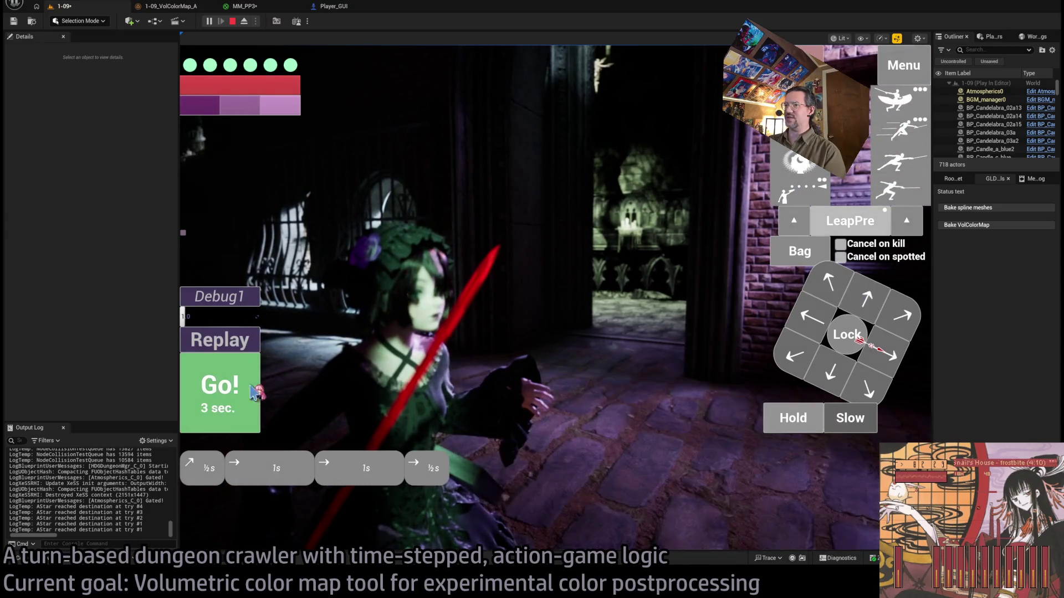
left_click(258, 390)
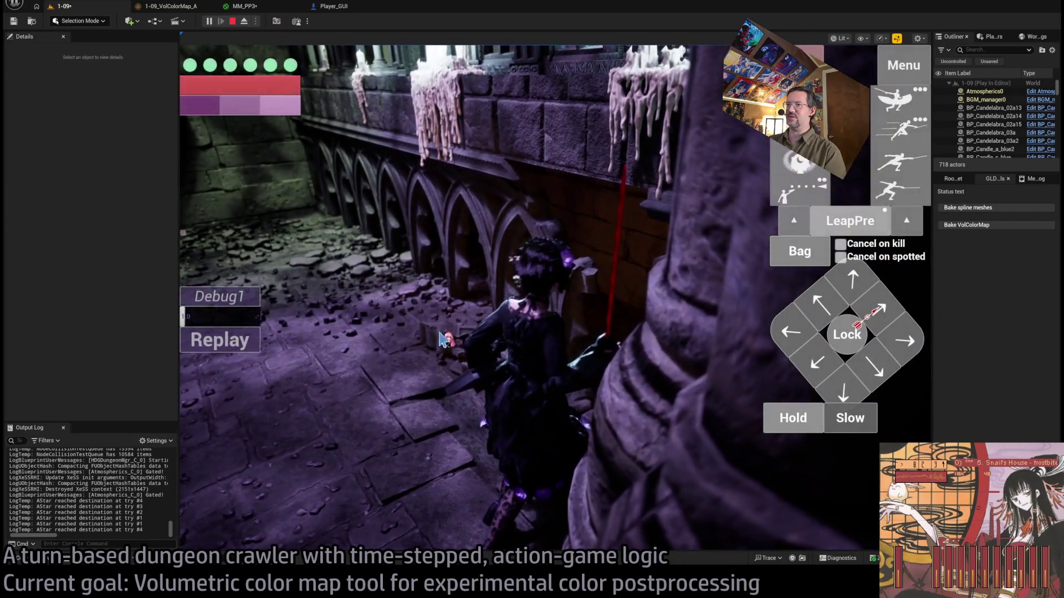
left_click(477, 299)
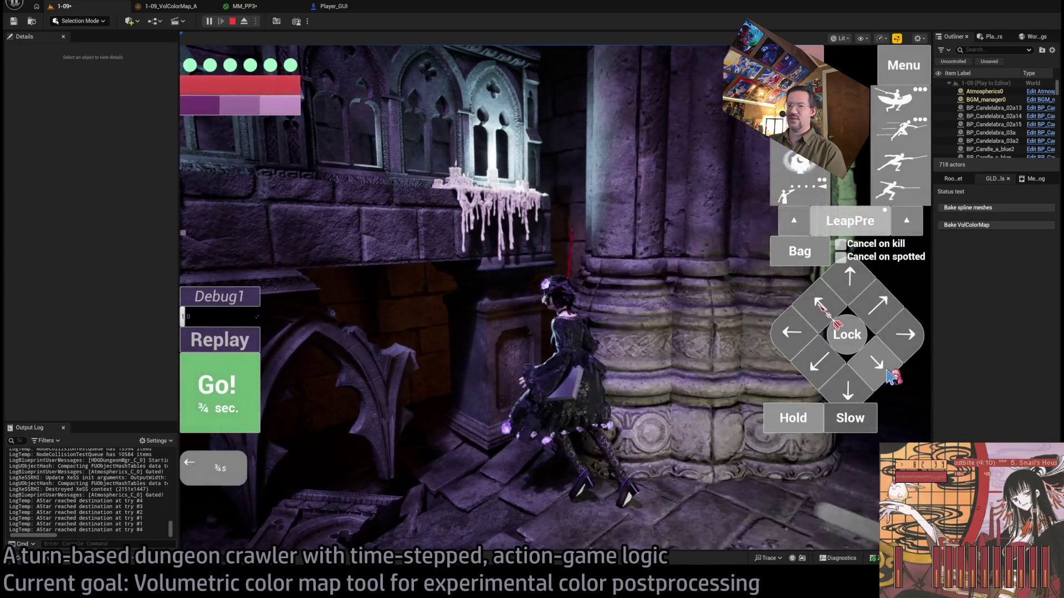
left_click(239, 383)
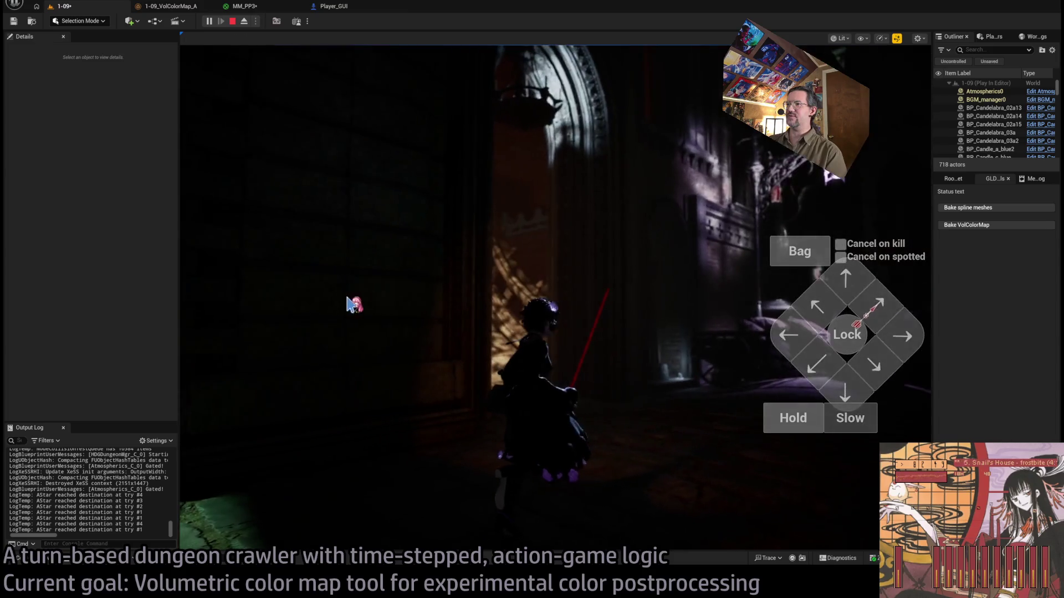
left_click(232, 22)
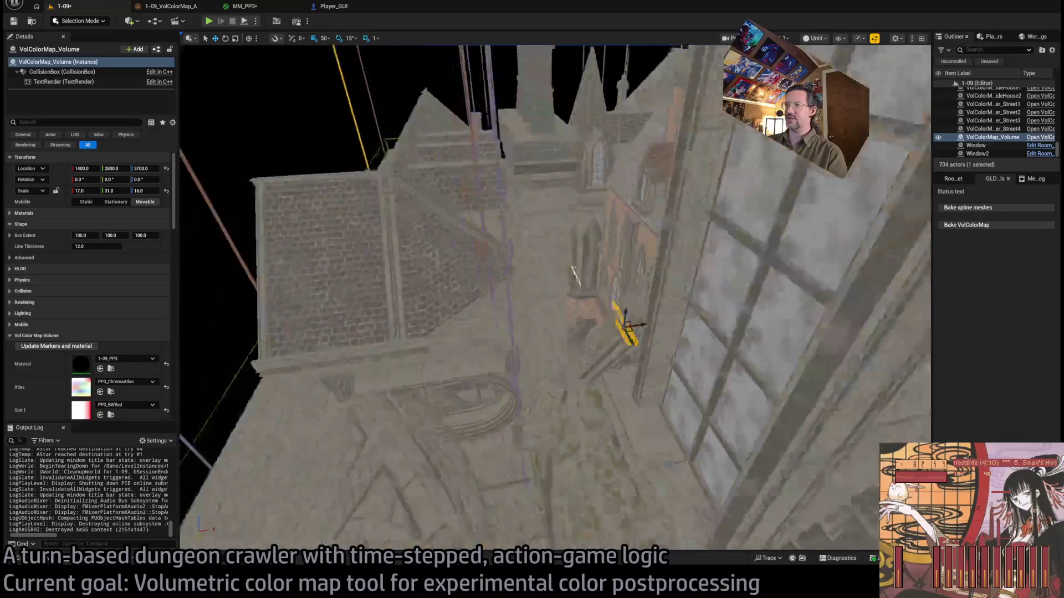
Fly the editor view down the alley to the brick wall and relaunch Play-In-Editor with Alt+P.
key("w")
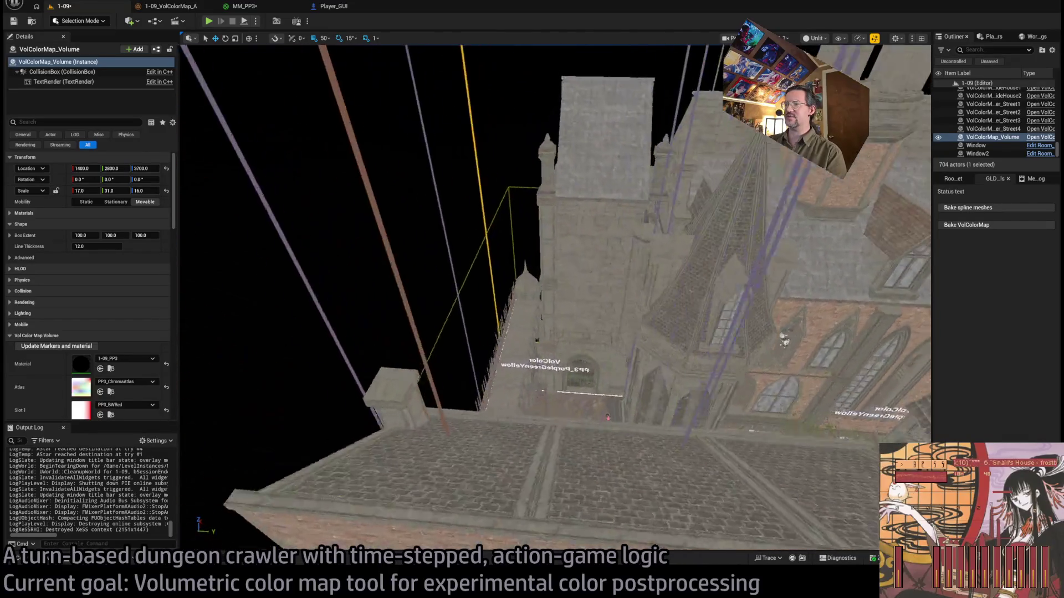
key("w")
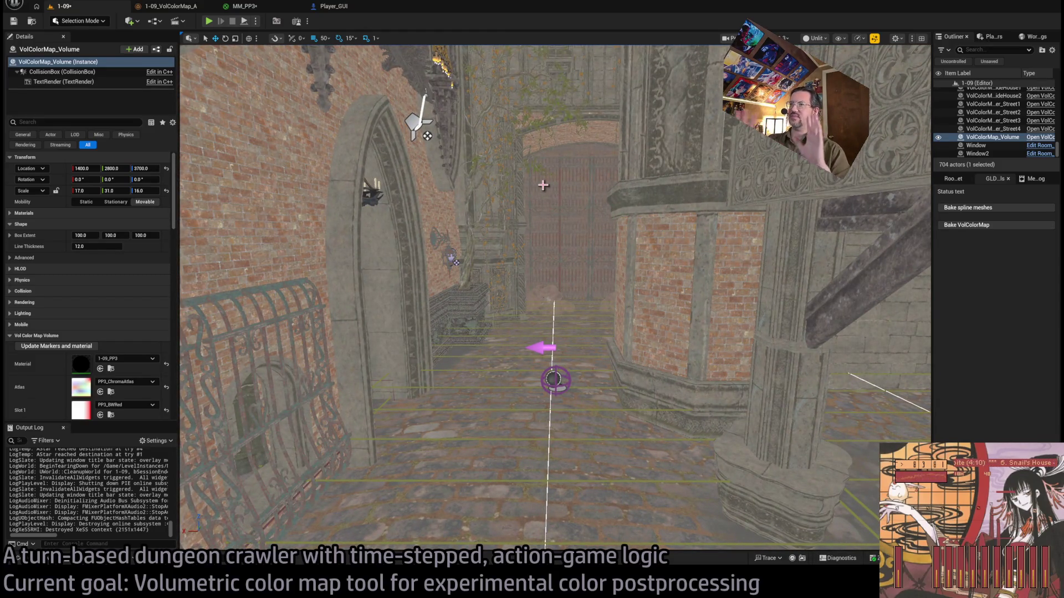
key("w")
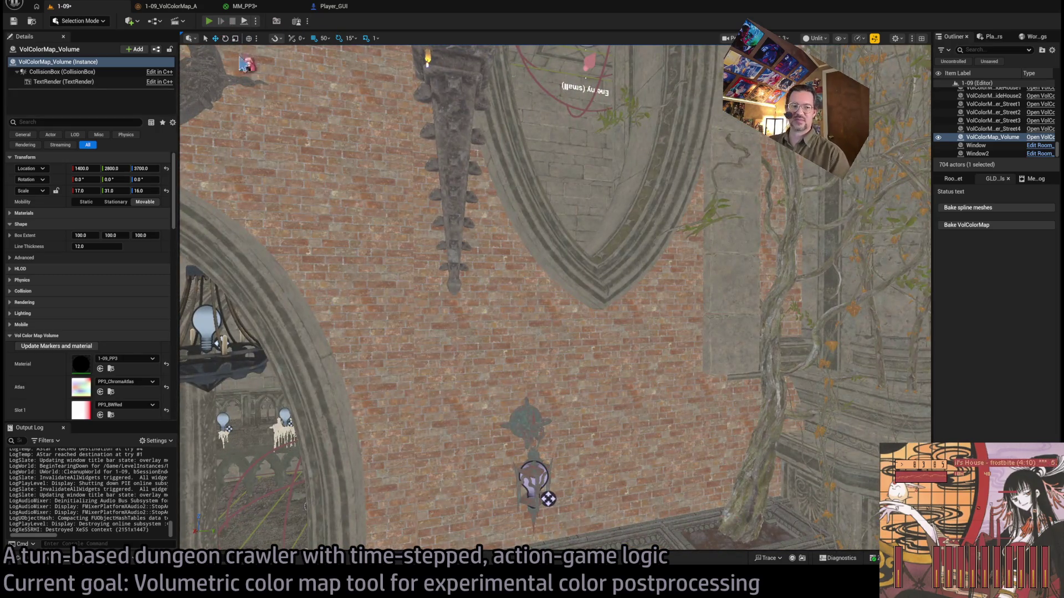
key("alt+p")
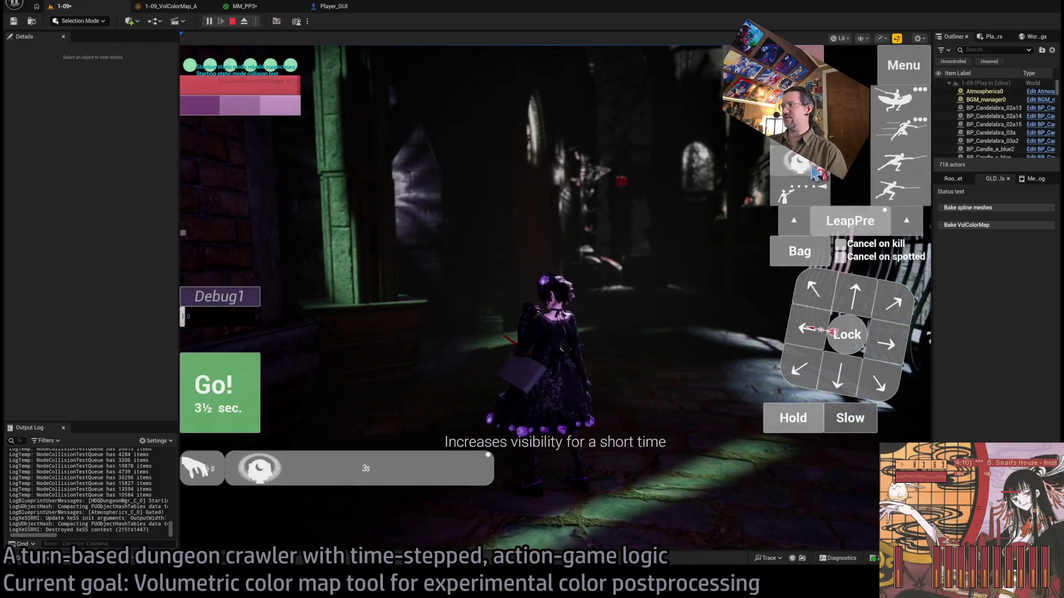
Run the current turn, then queue a stance-breaker thrust and a projectile attack and run them.
key("space")
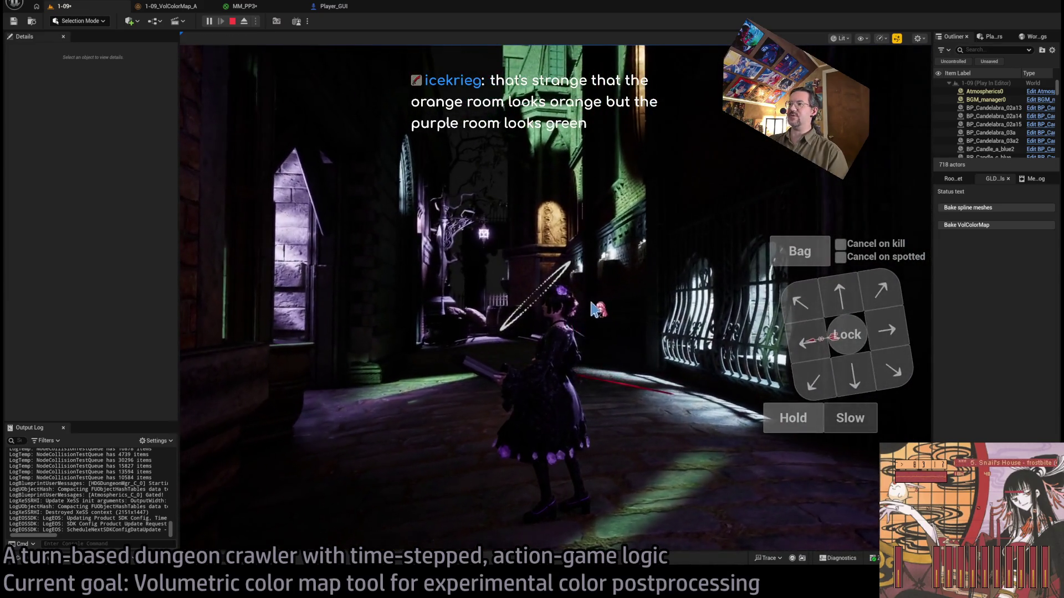
key("q")
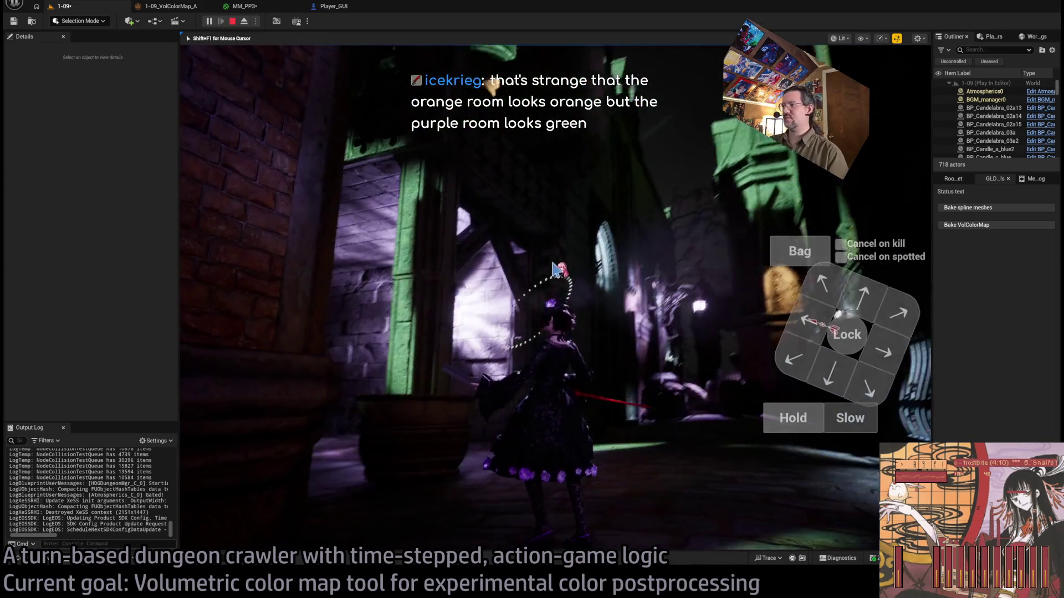
left_click(900, 162)
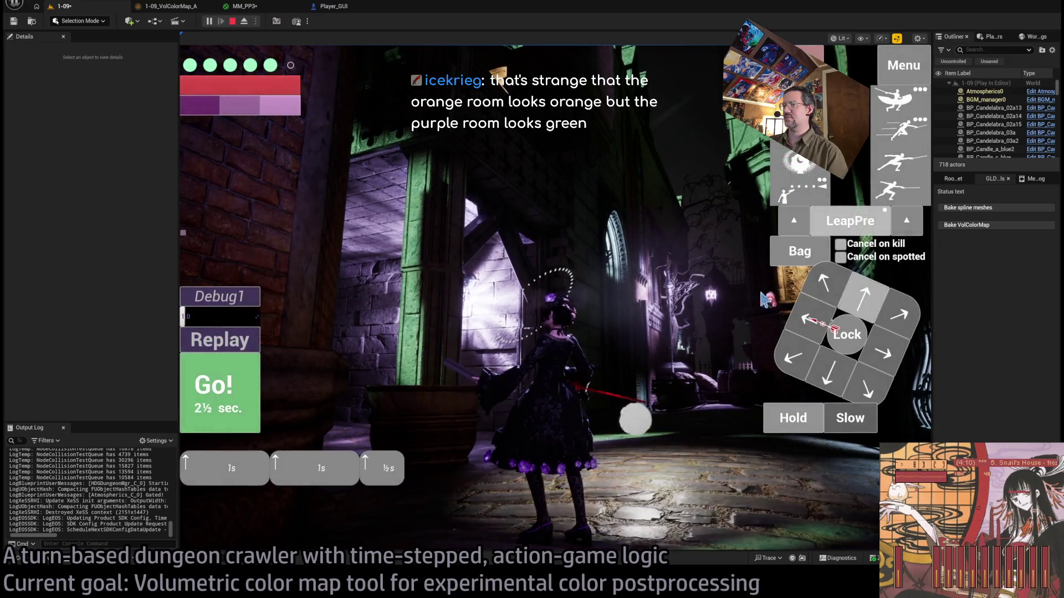
left_click(900, 189)
left_click(252, 388)
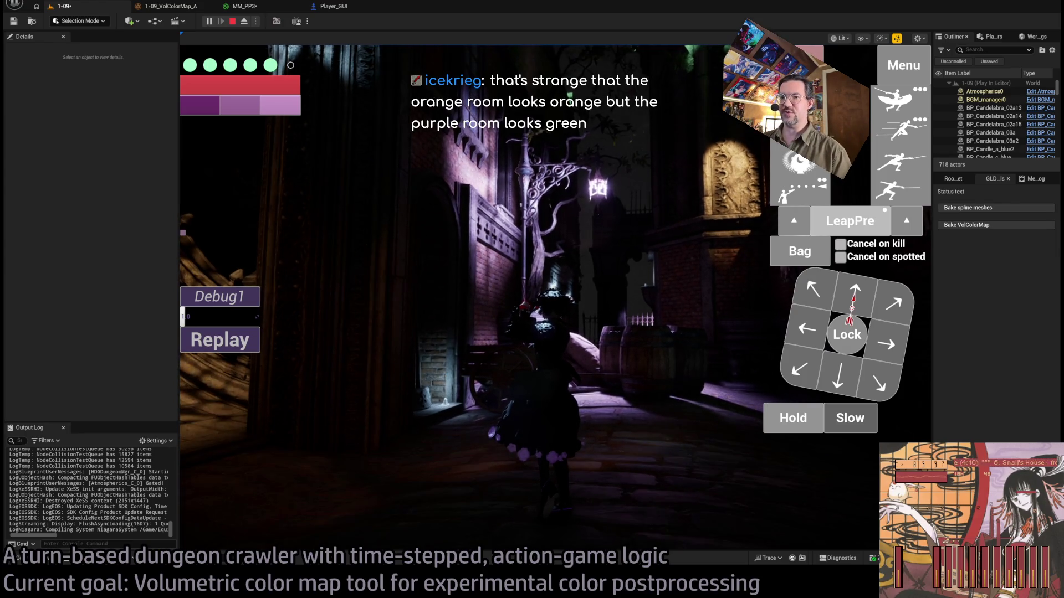
Move the character into the purple stone room, add a half-second right step, and run the turns.
left_click(891, 316)
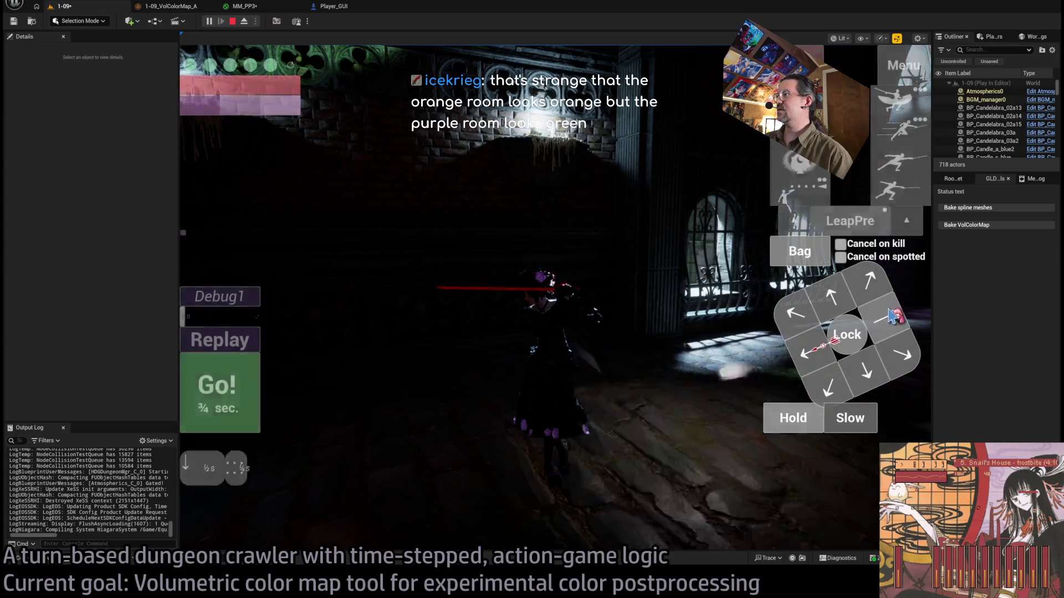
left_click(261, 377)
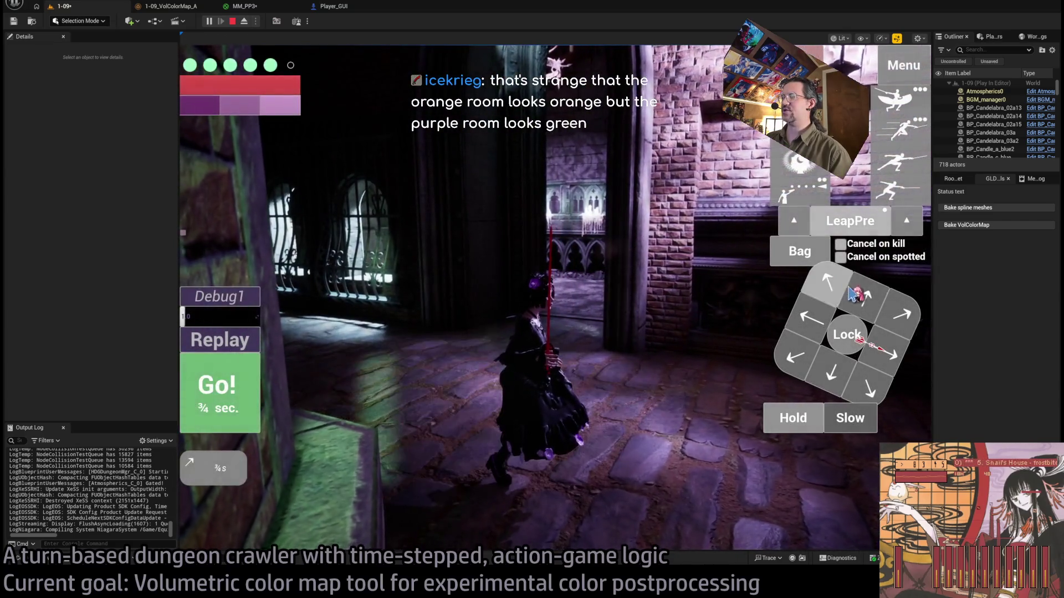
left_click(858, 295)
key("space")
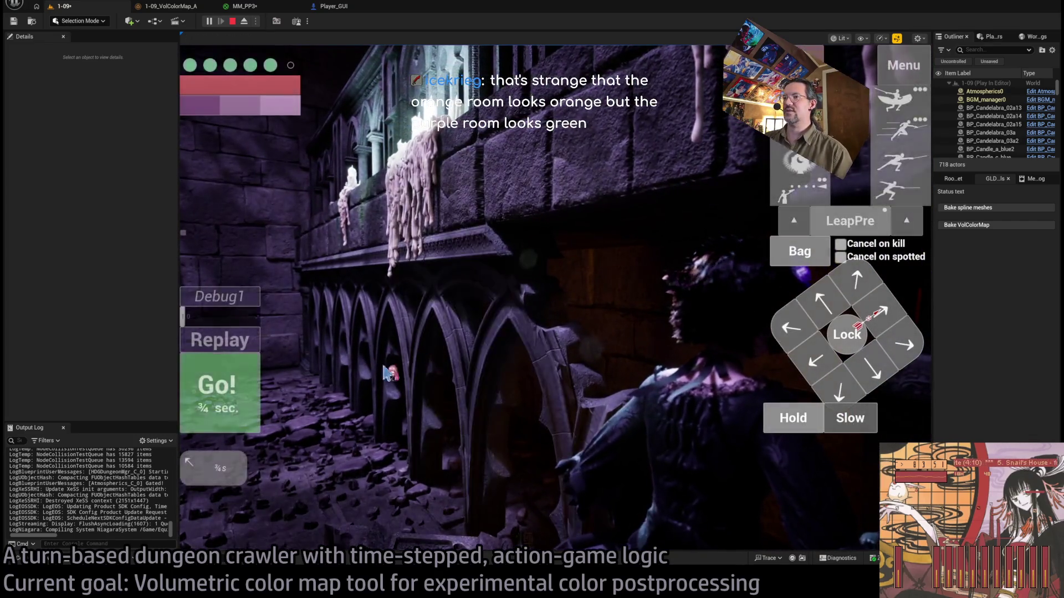
key("space")
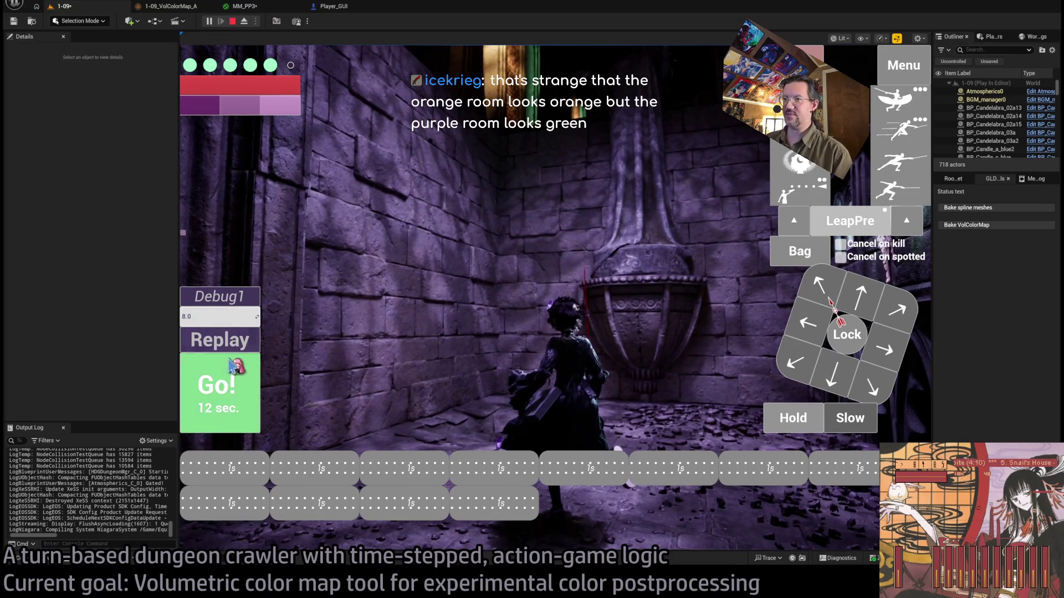
Run the twelve-second sequence and next turn, leap at the chandelier, and replay the turn.
left_click(232, 364)
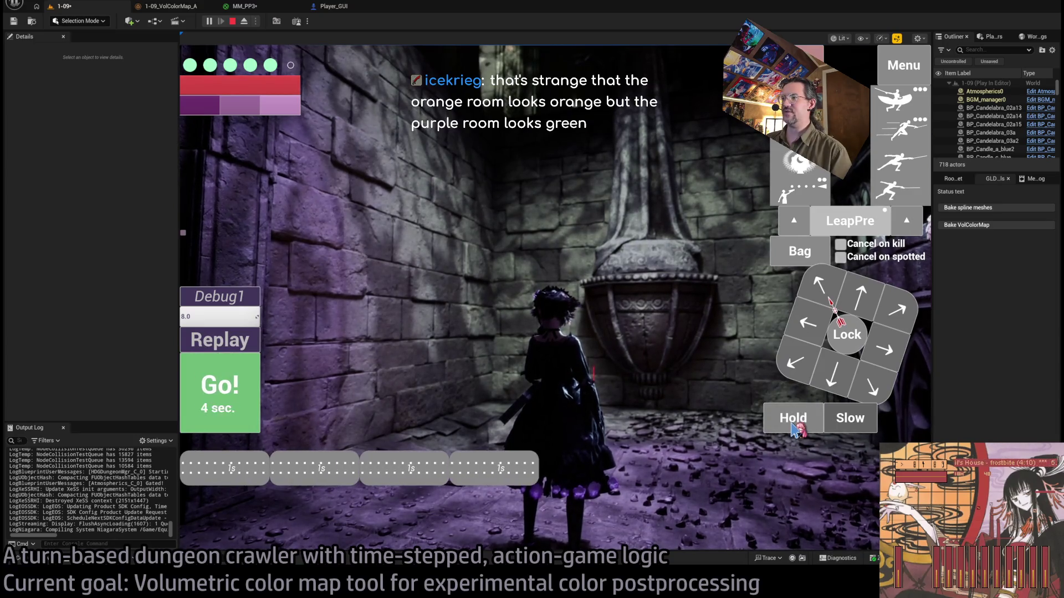
left_click(194, 413)
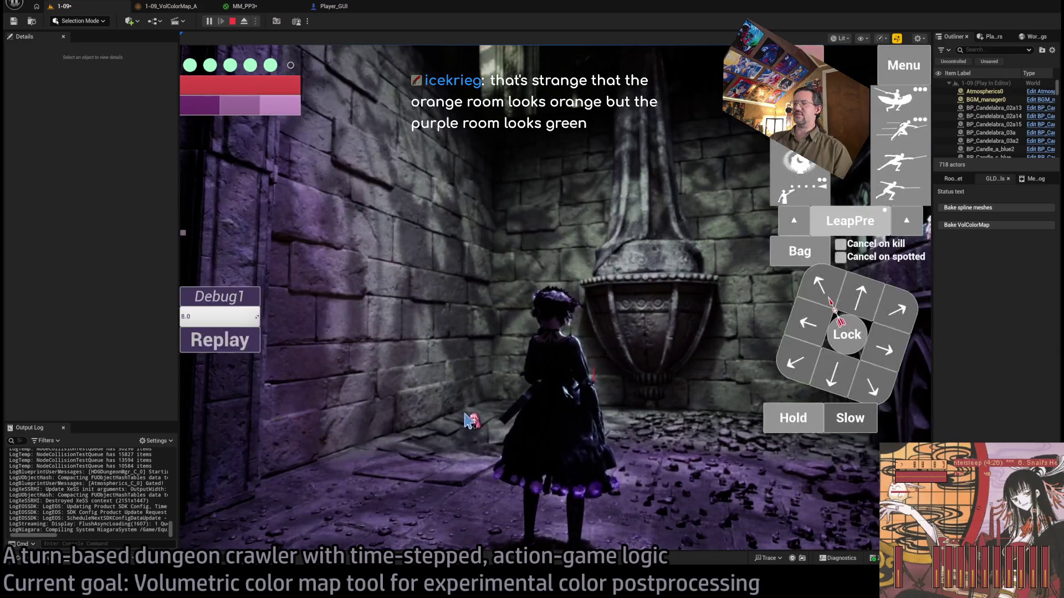
mouse_move(471, 421)
left_mouse_down()
mouse_move(527, 310)
mouse_move(529, 334)
mouse_move(715, 438)
mouse_move(456, 326)
left_mouse_up()
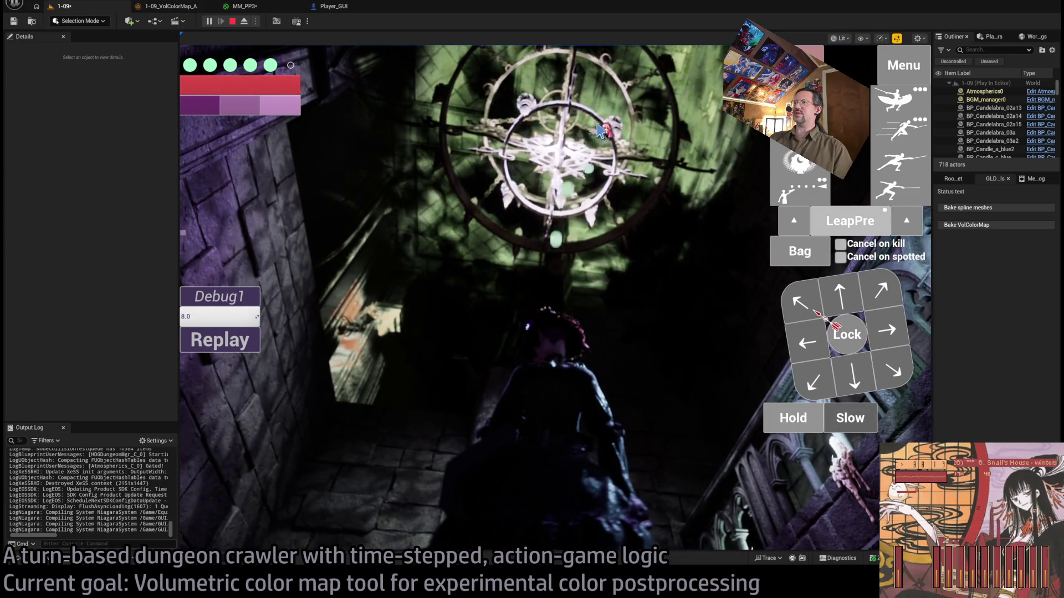
left_click(552, 159)
left_click(218, 406)
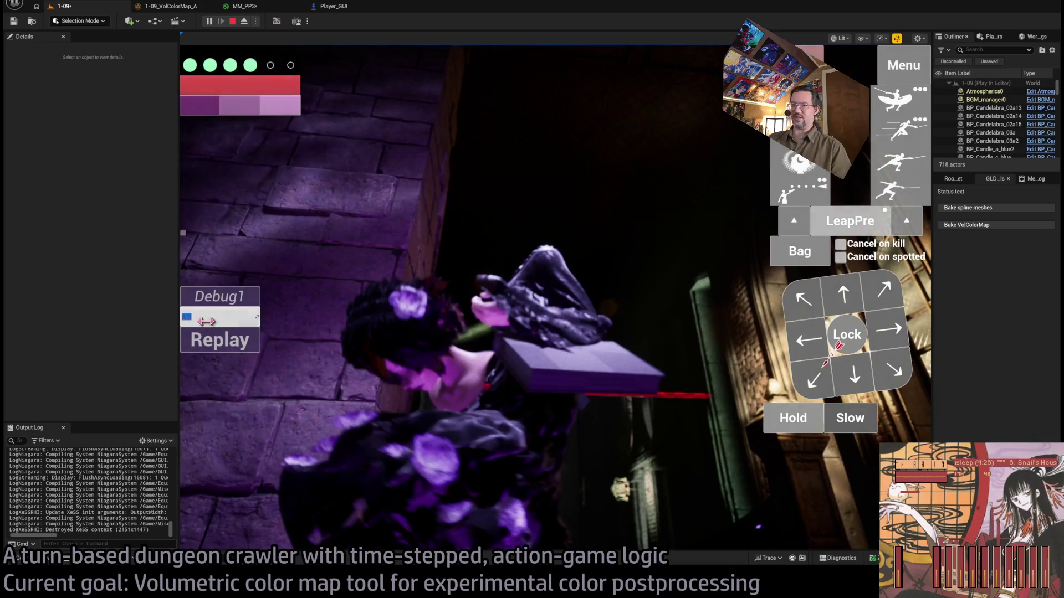
left_click(227, 352)
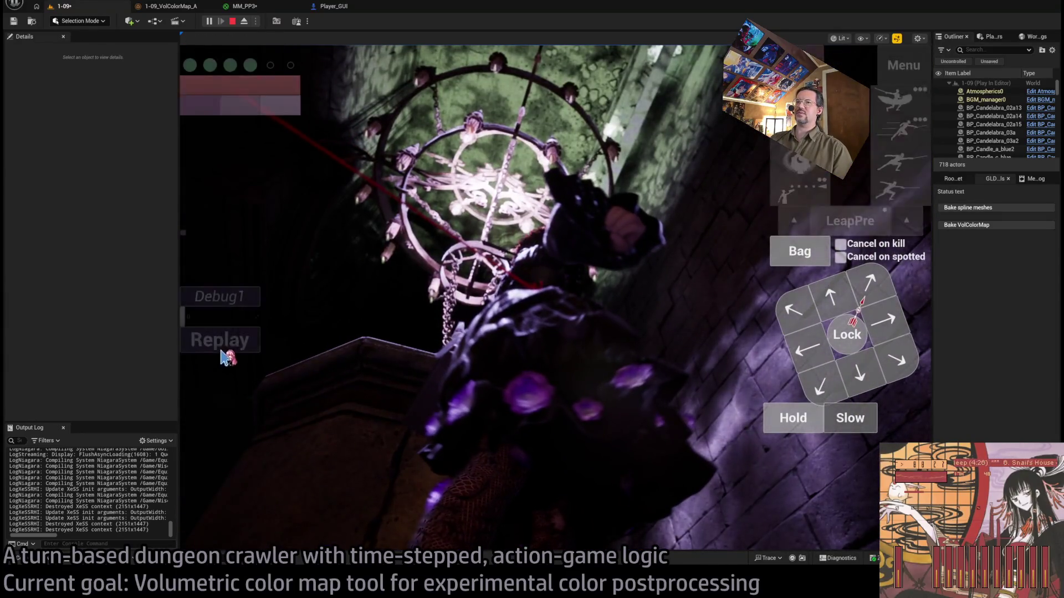
left_click(227, 346)
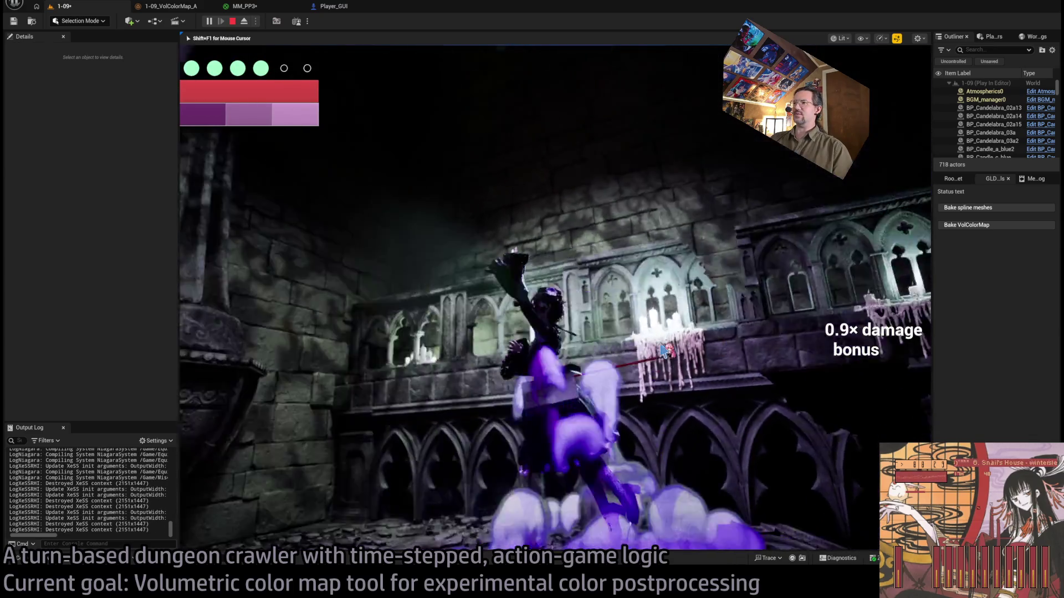